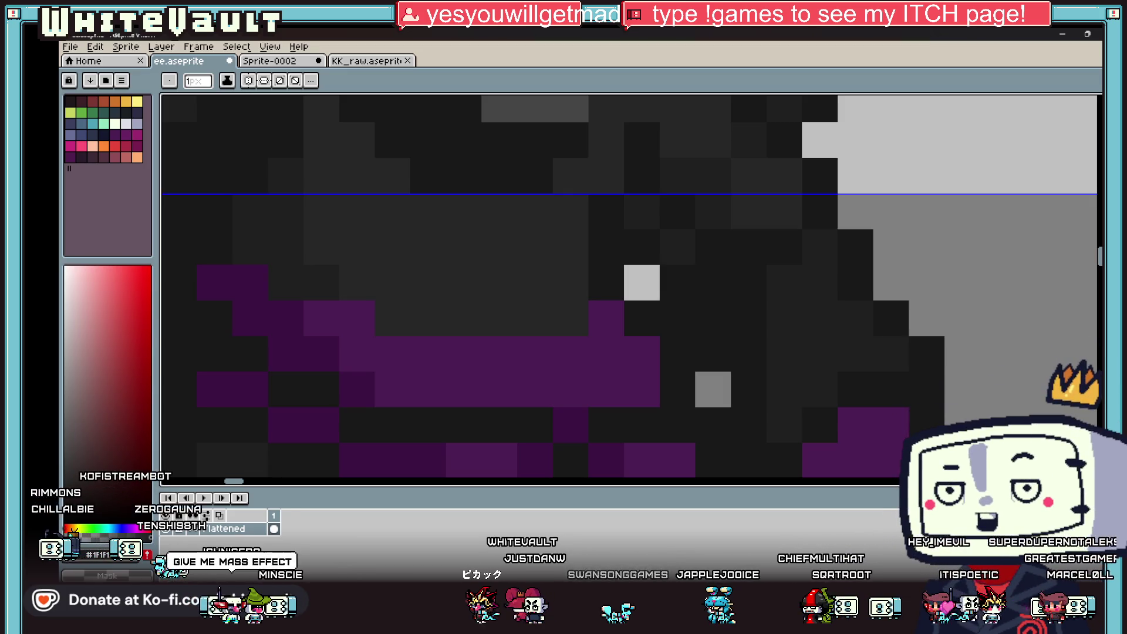
Paint two cells beside the wizard's gloved hand purple.
scroll(861, 149, "down", 5)
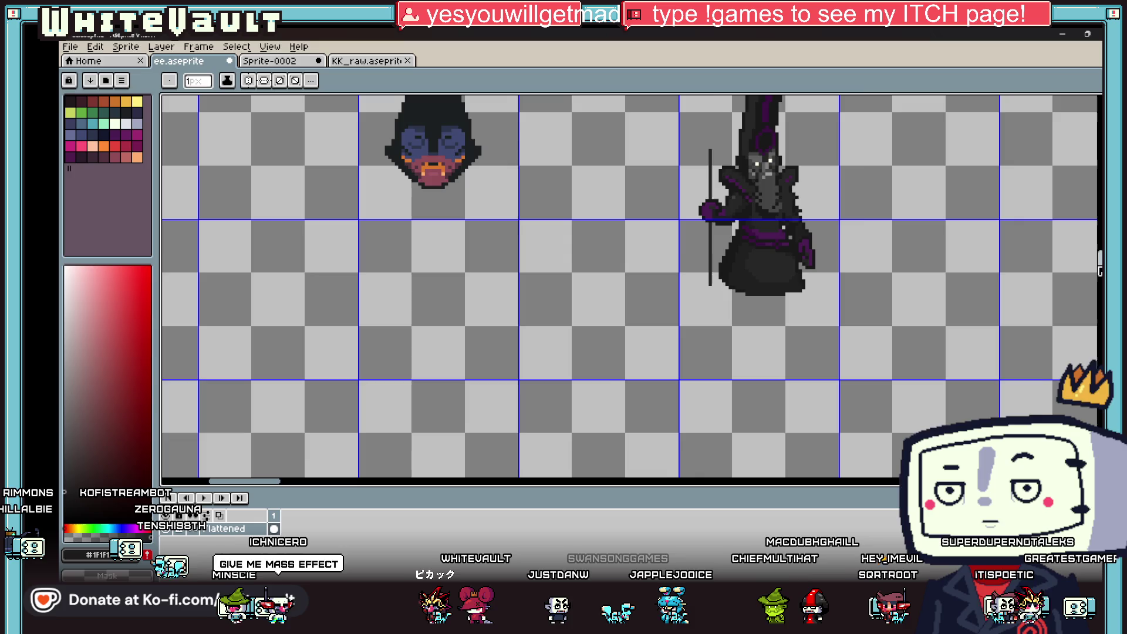
left_click_drag(861, 150, 877, 338)
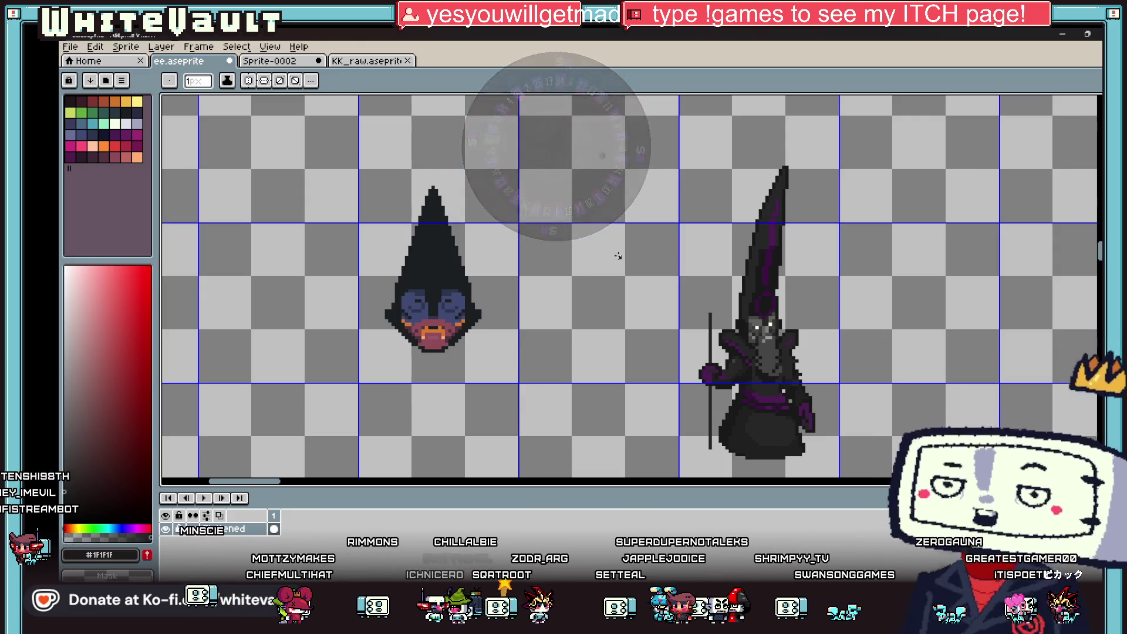
scroll(757, 402, "up", 1)
key("i")
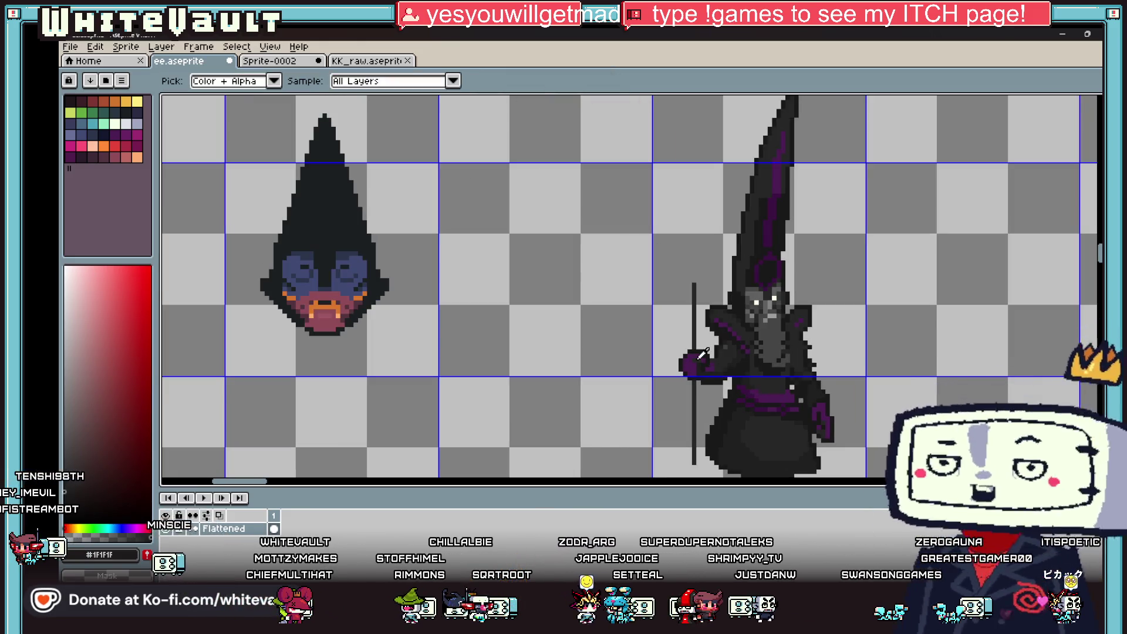
scroll(696, 355, "up", 2)
scroll(693, 352, "up", 2)
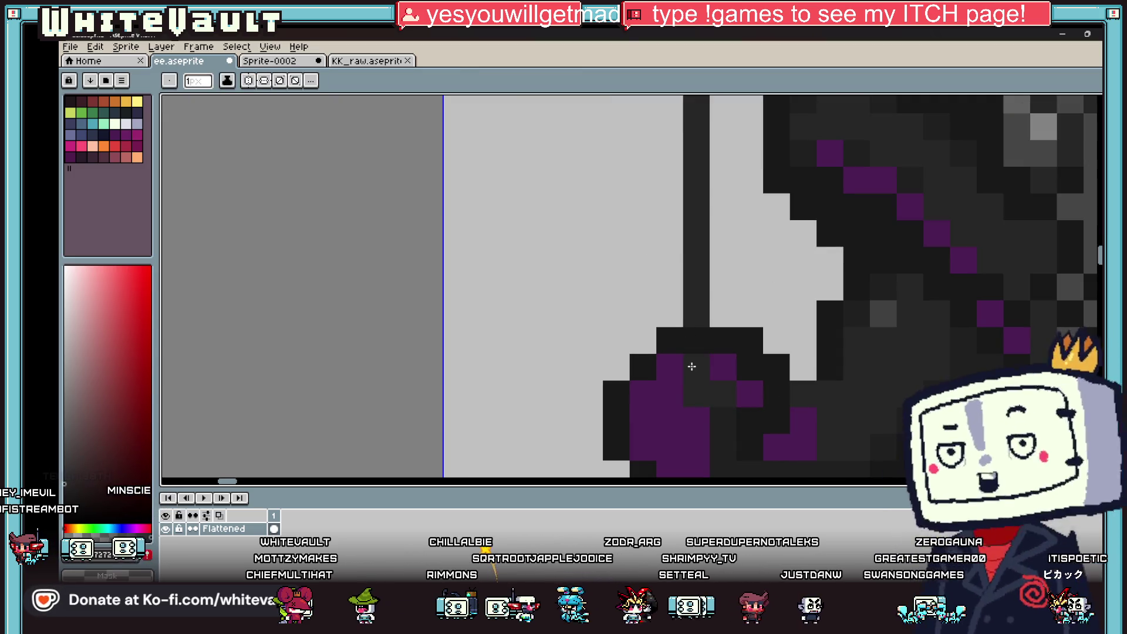
left_click(670, 341)
left_click(643, 367)
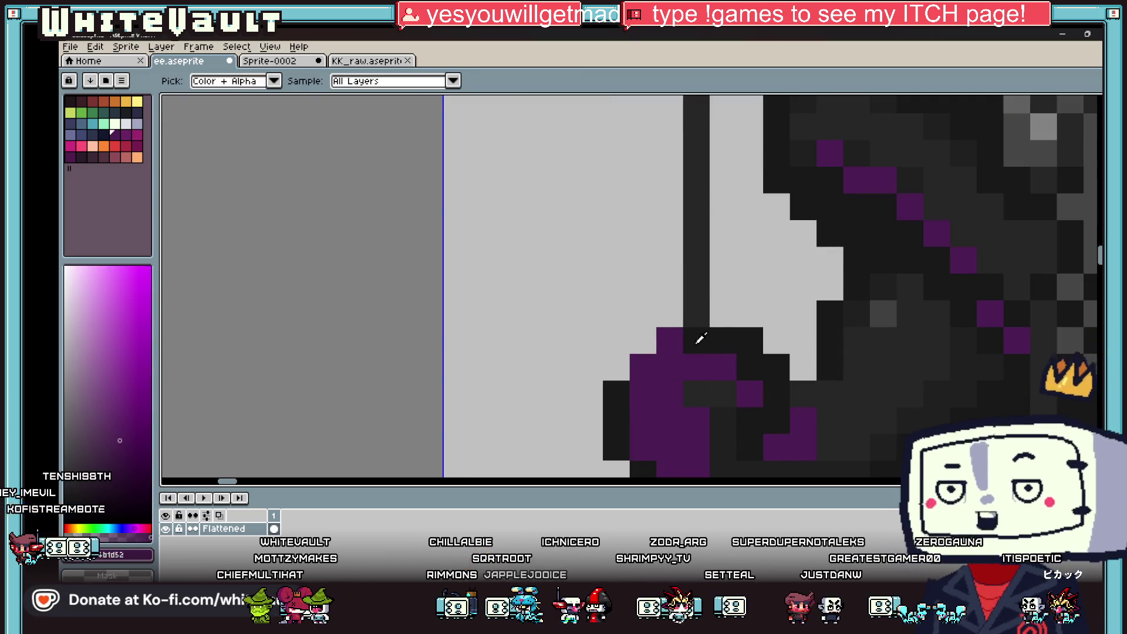
Repaint the dark and grey cells above and beside the hand with its purple.
left_click(700, 343)
left_click(732, 362, "alt")
left_click(725, 346)
scroll(723, 361, "down", 2)
scroll(722, 358, "up", 2)
left_click_drag(721, 351, 700, 372)
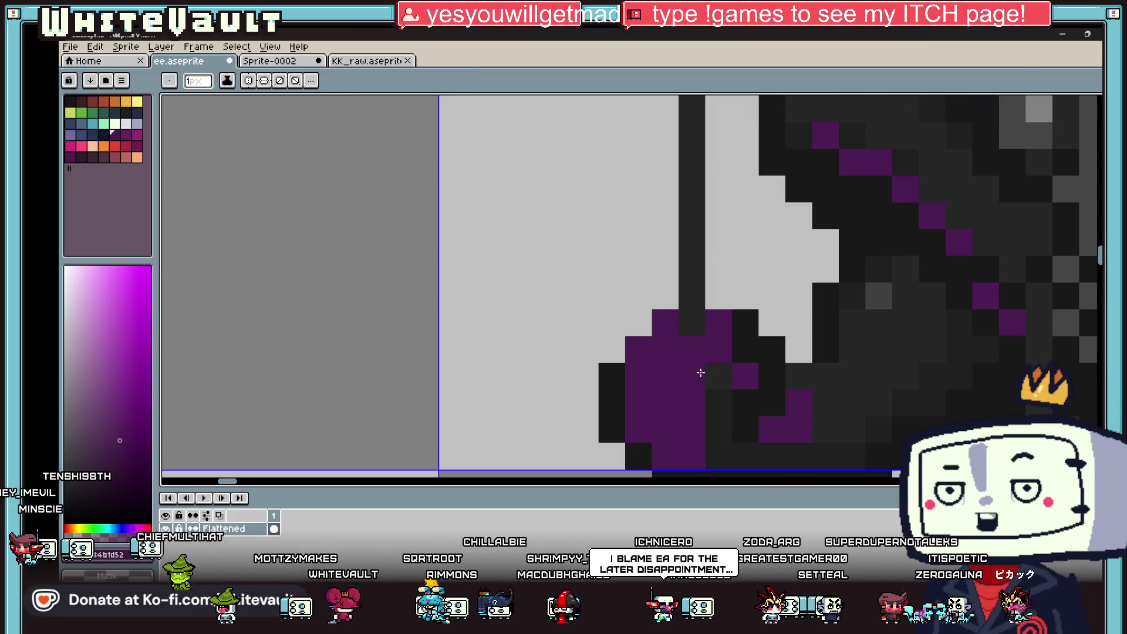
left_click(717, 396)
Outline the hand in black, covering cells above it, left of it and right of the staff.
left_click(693, 328)
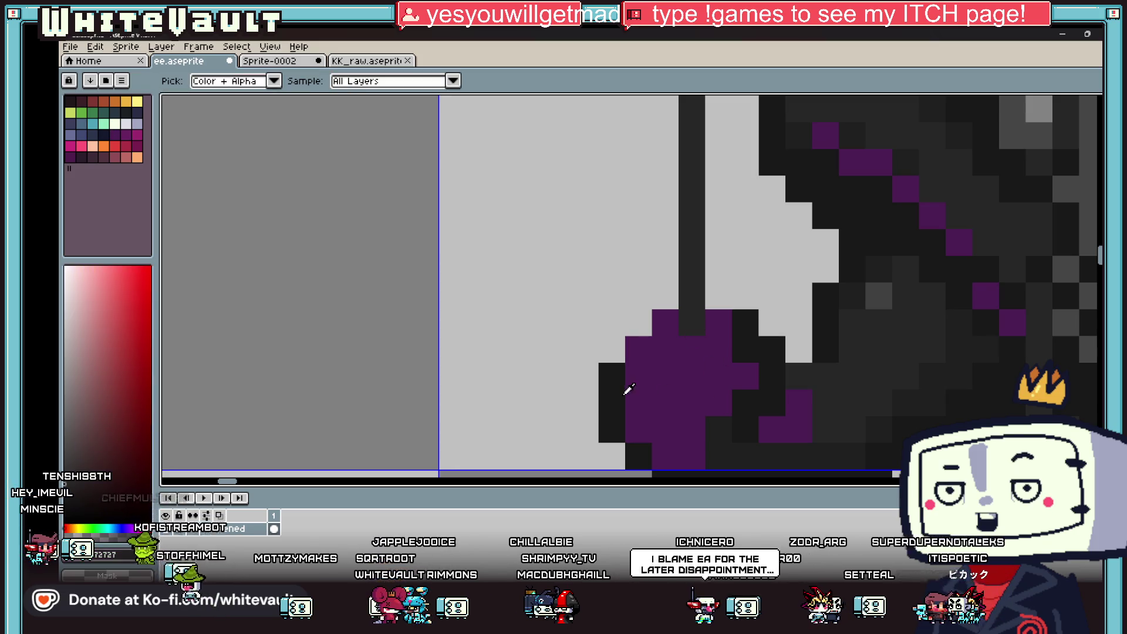
key("b")
left_click(639, 323)
left_click(666, 297)
left_click(639, 293)
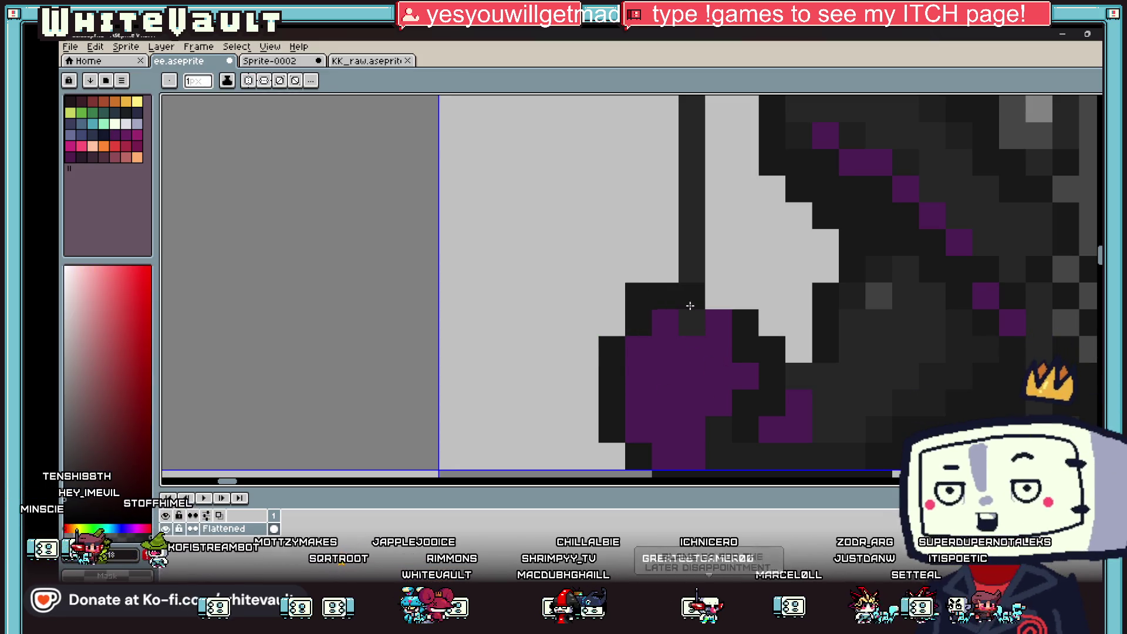
left_click(613, 320)
left_click(721, 294)
Blacken more cells to complete the hand's dark outline.
scroll(758, 317, "down", 5)
scroll(677, 305, "up", 3)
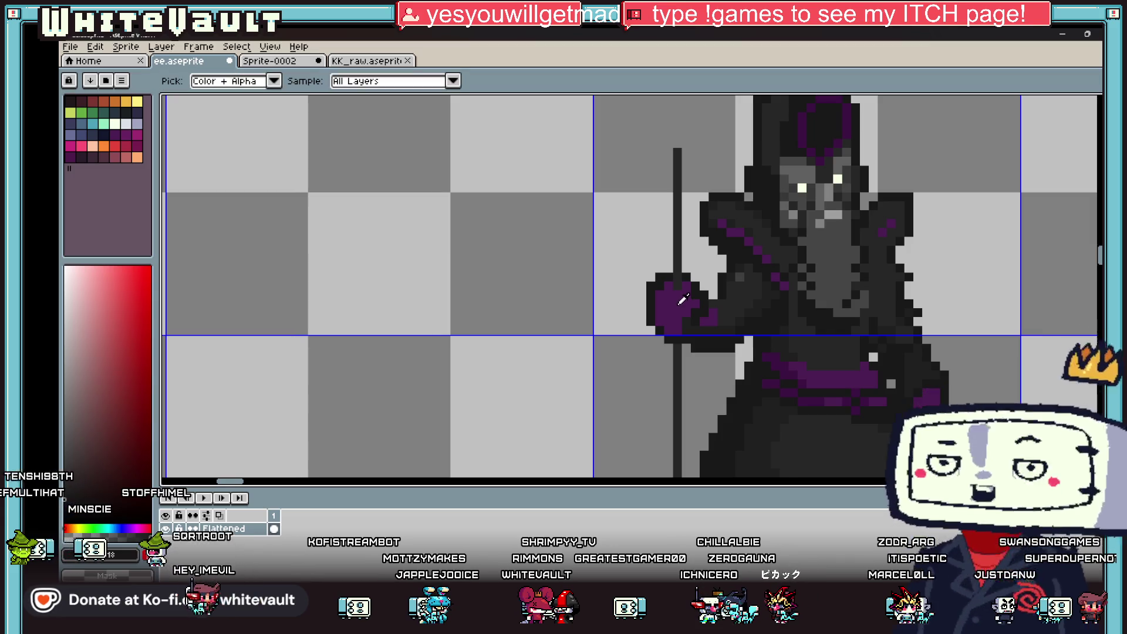
scroll(677, 305, "up", 2)
left_click(672, 317)
left_click(633, 302)
left_click(632, 269)
left_click(672, 269)
Darken the purple cells along the hand's edge with the near-black outline colour.
scroll(672, 270, "down", 5)
scroll(717, 266, "up", 4)
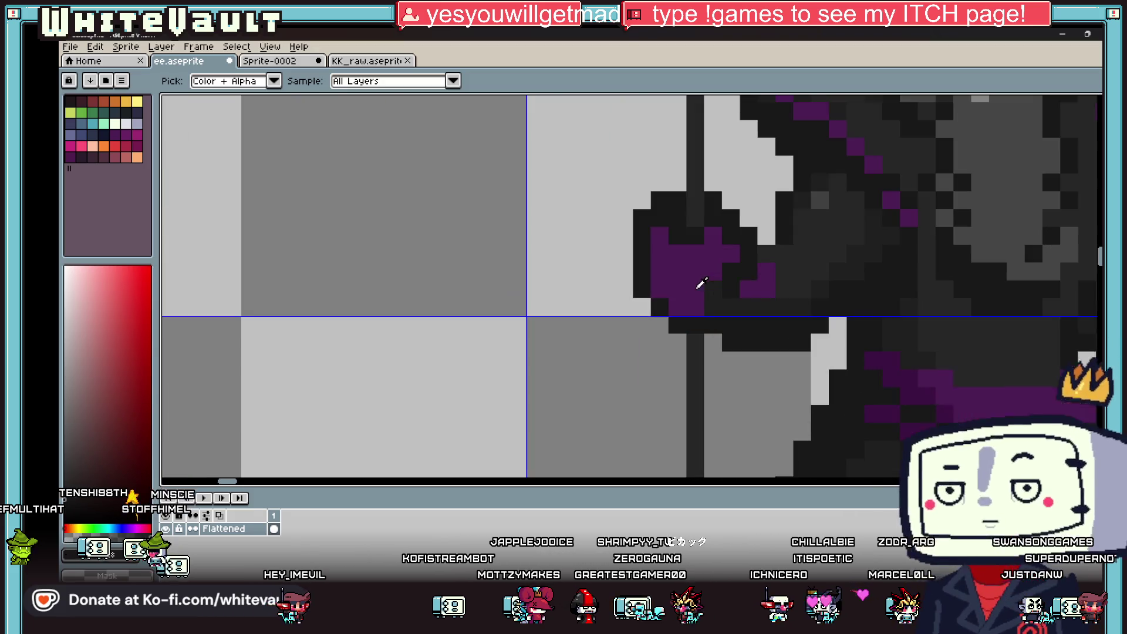
left_click(716, 286)
left_click(704, 273)
left_click(696, 252)
left_click(712, 288)
Pick the hand's purple #3c1242 from the canvas for the Pencil.
scroll(712, 286, "down", 4)
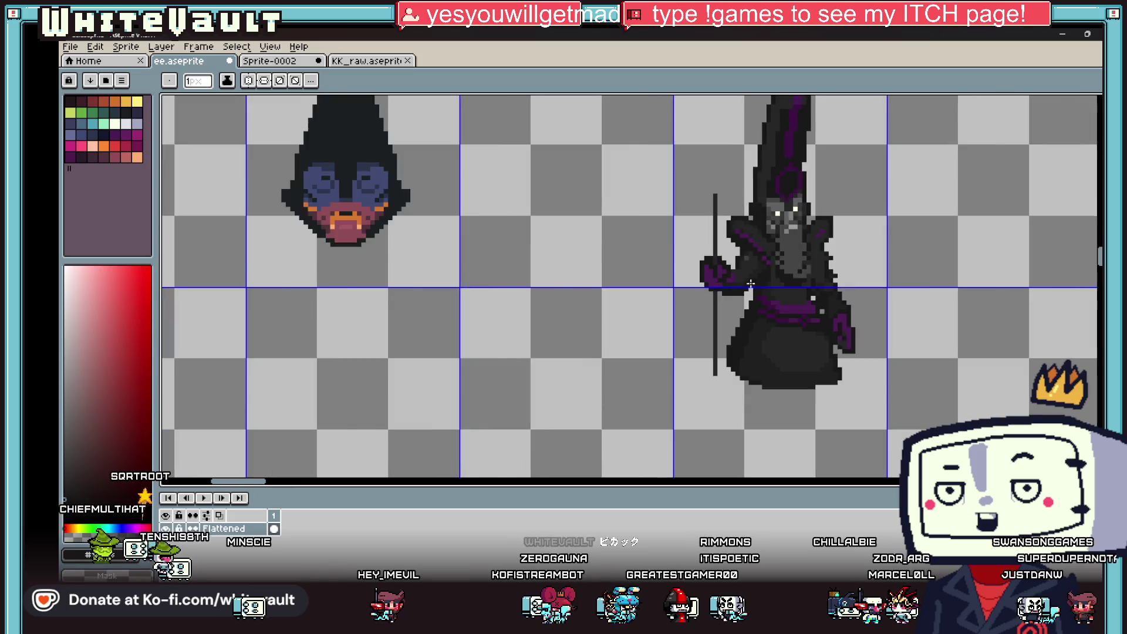
key("i")
scroll(763, 264, "up", 4)
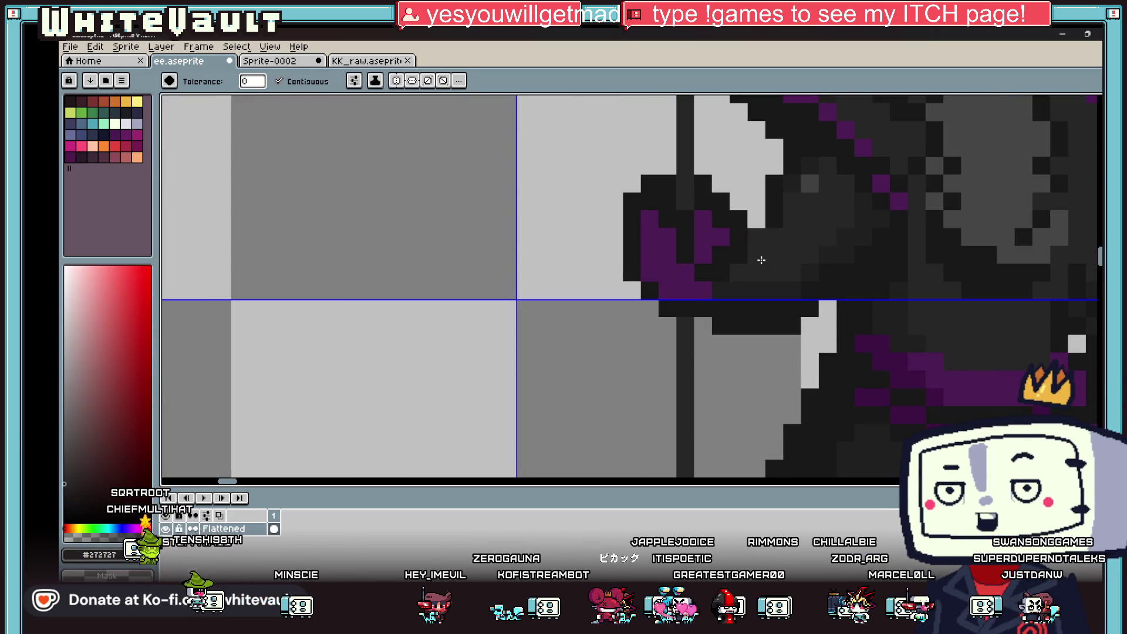
key("b")
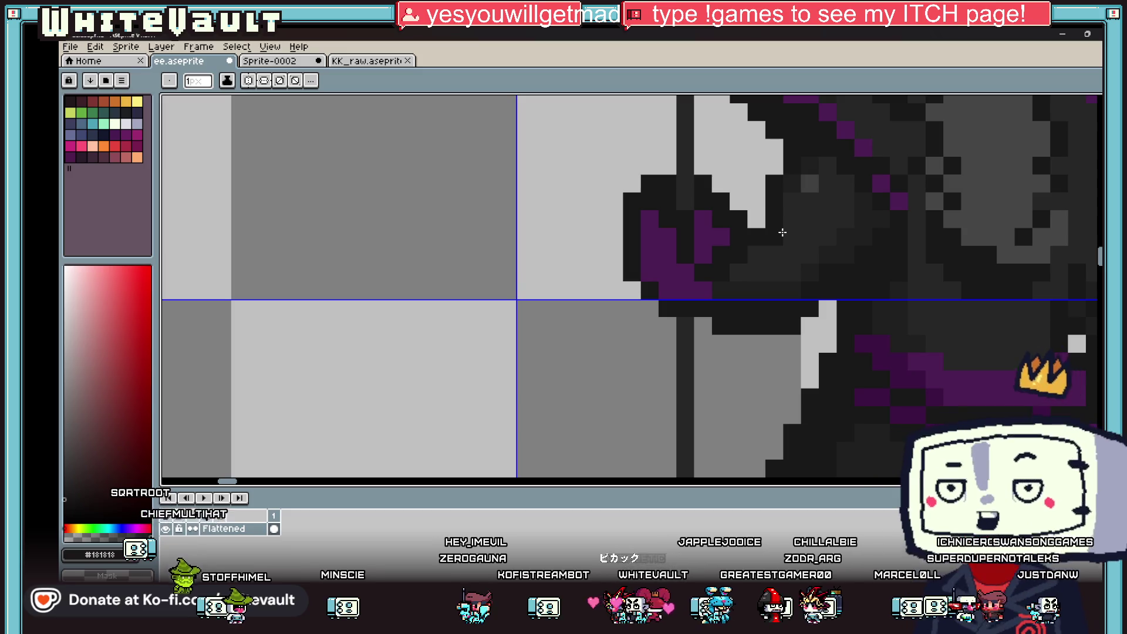
key("i")
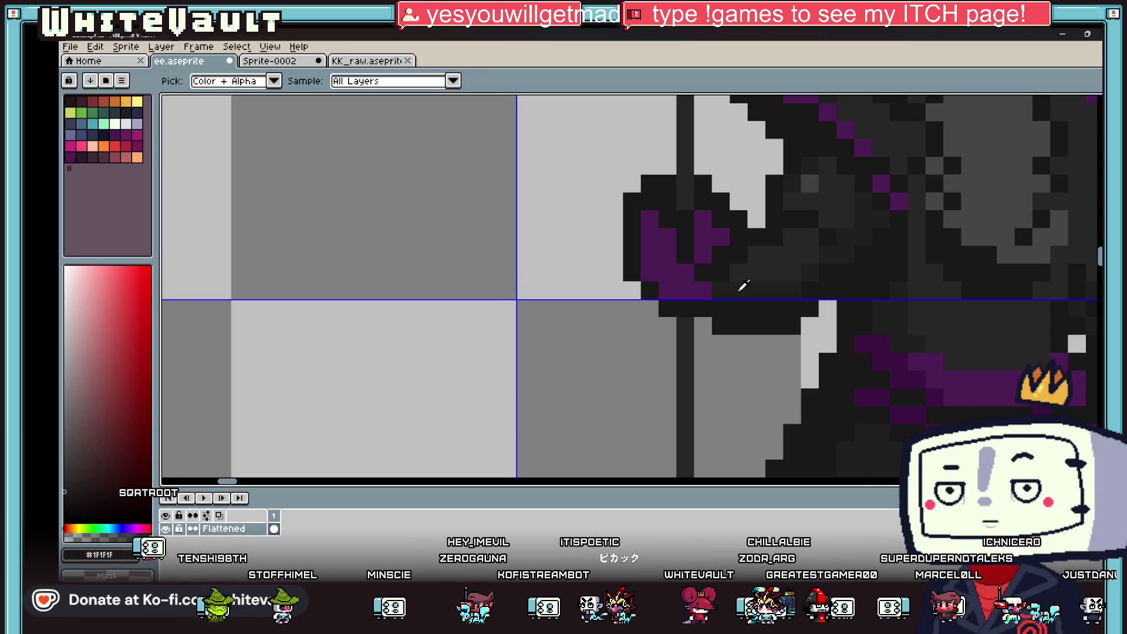
key("b")
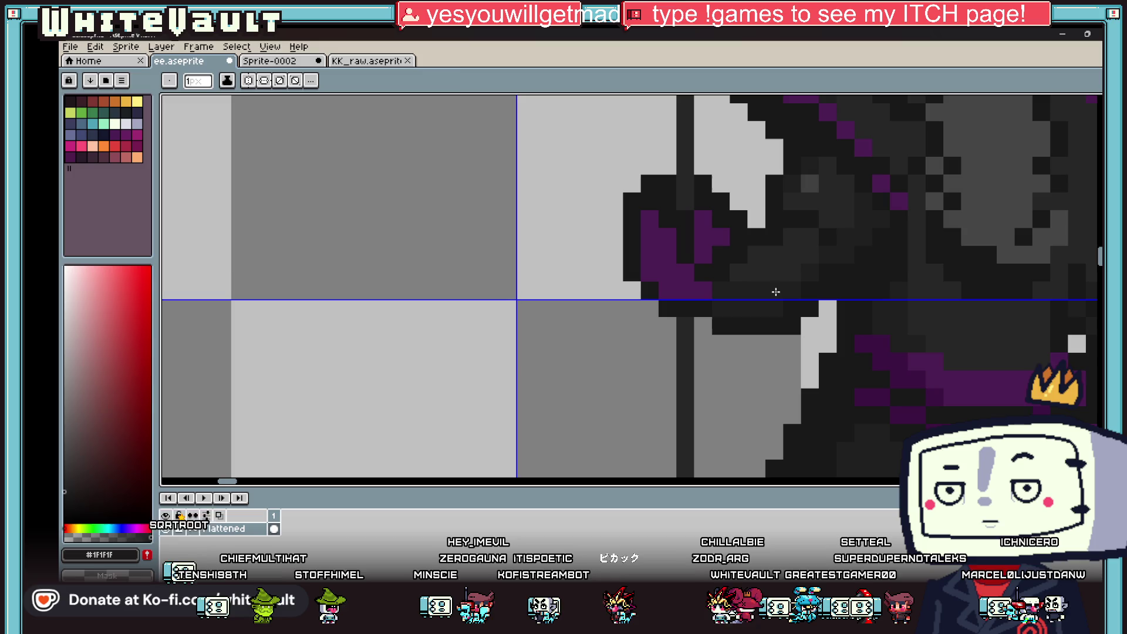
key("i")
scroll(778, 291, "down", 3)
scroll(800, 316, "up", 1)
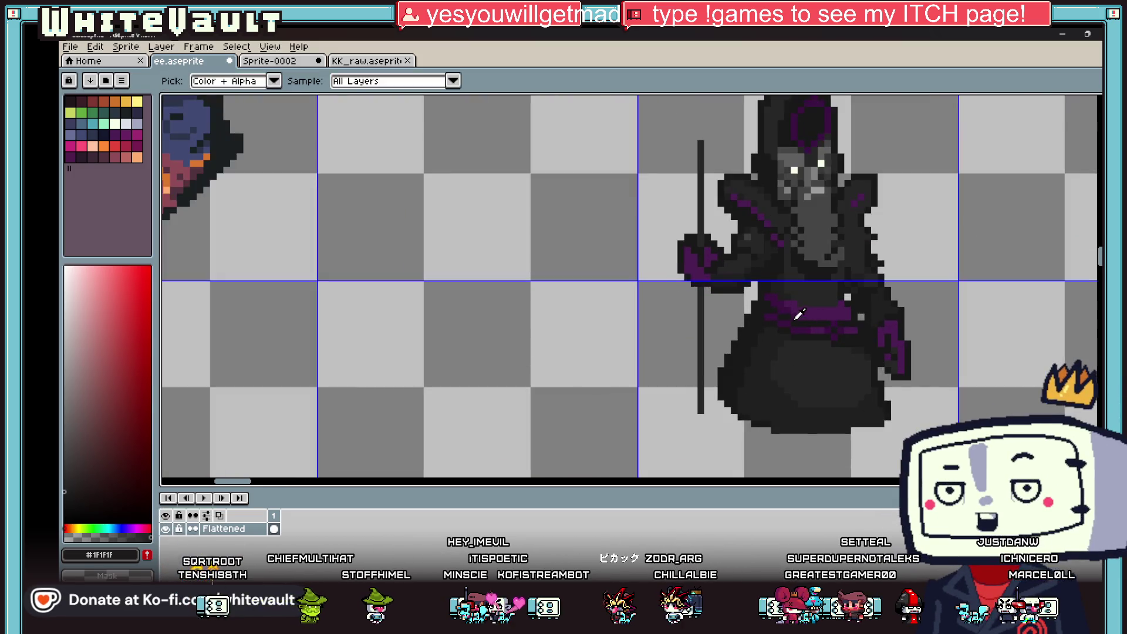
scroll(800, 316, "up", 2)
left_click(790, 305)
key("b")
scroll(790, 305, "up", 2)
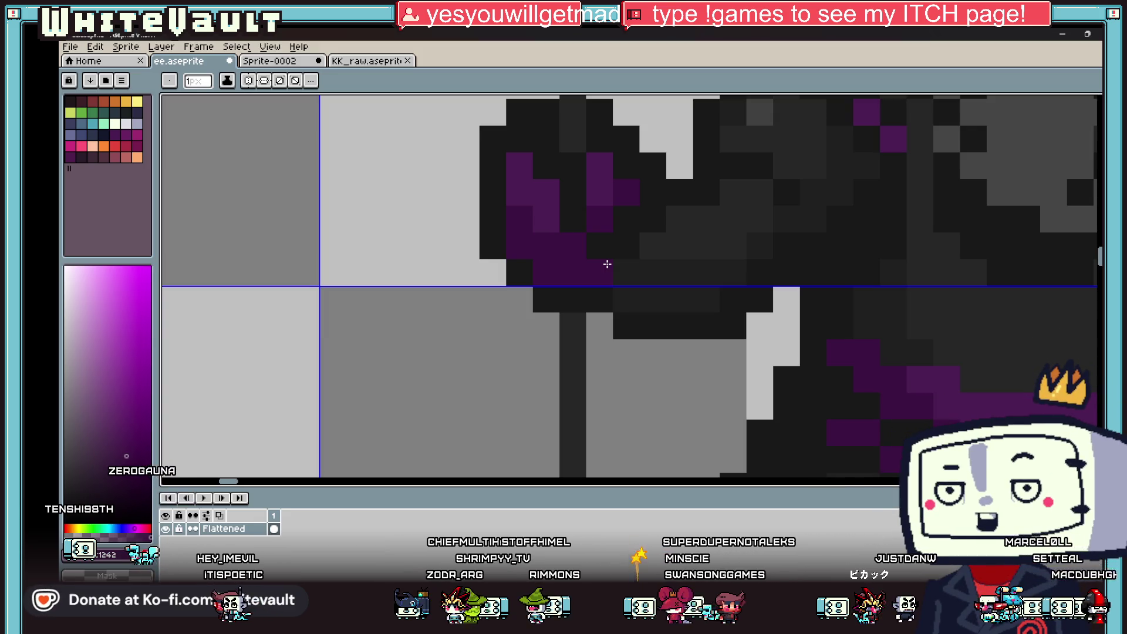
Pick up the staff's grey with the eyedropper for drawing extra pixels on the staff top.
scroll(646, 246, "down", 8)
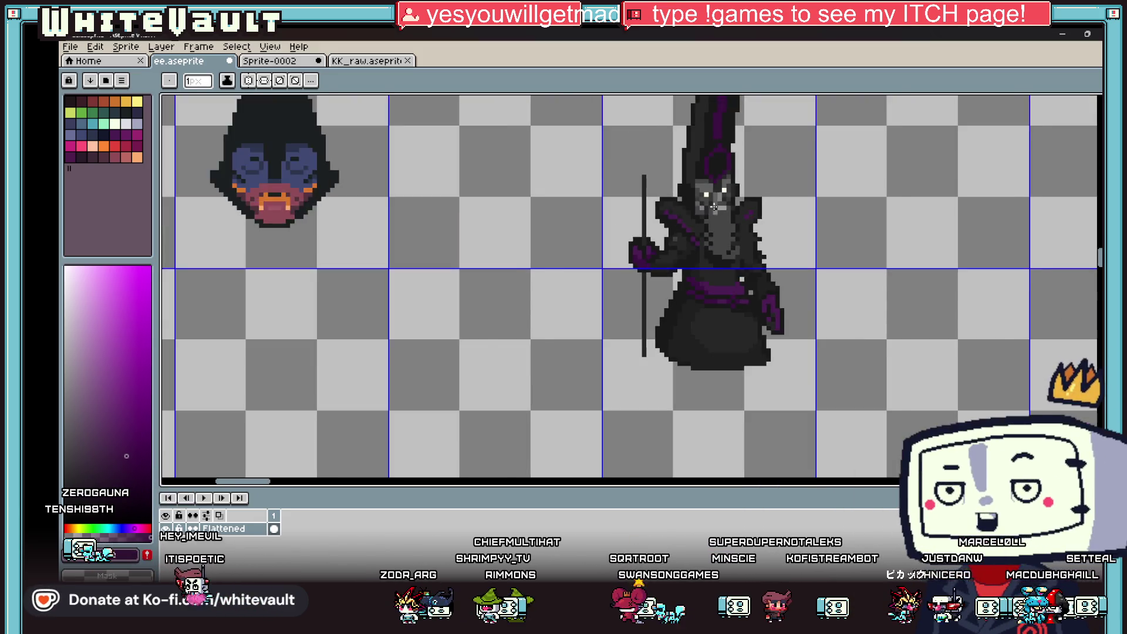
scroll(717, 201, "up", 2)
scroll(717, 201, "up", 1)
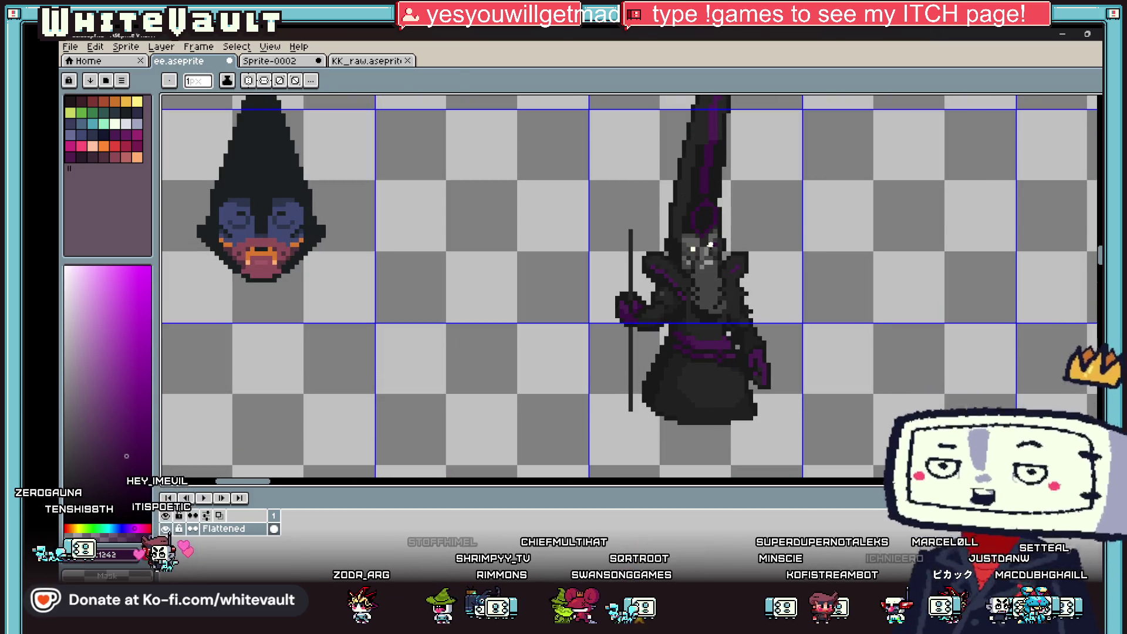
key("i")
left_click(632, 234)
key("b")
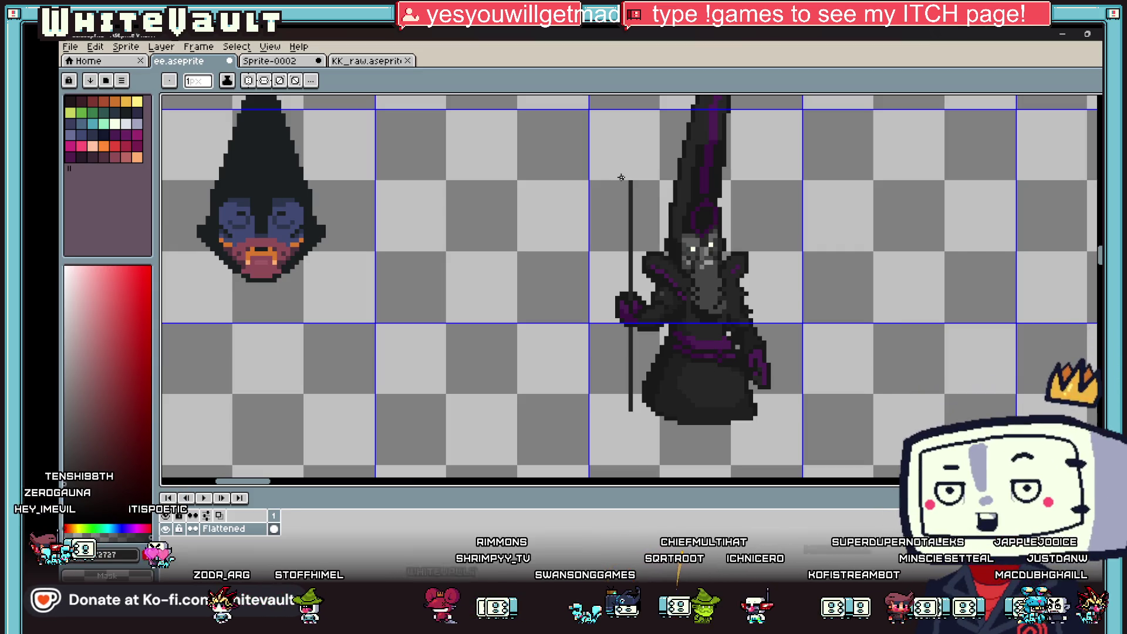
key("i")
scroll(623, 173, "down", 1)
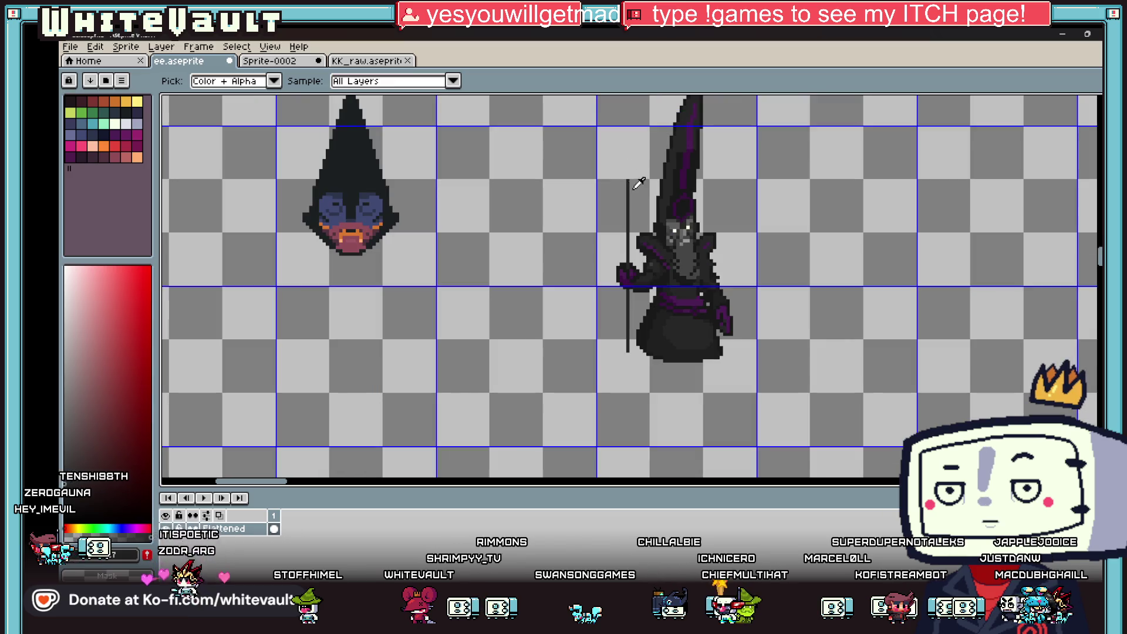
scroll(638, 216, "up", 2)
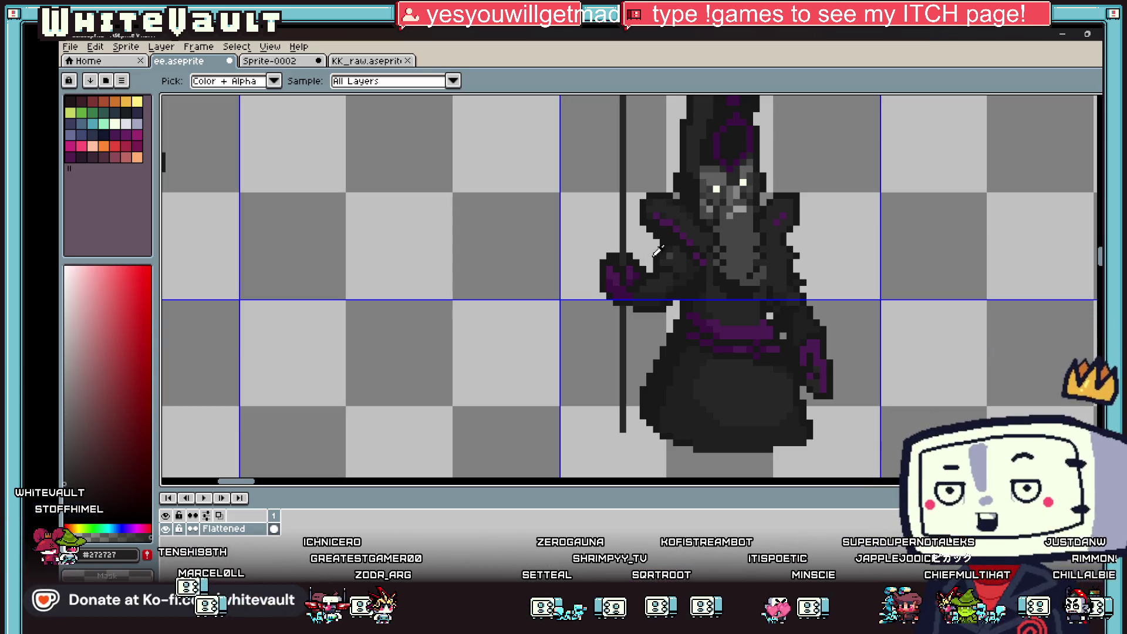
scroll(733, 298, "down", 2)
scroll(717, 320, "up", 6)
key("b")
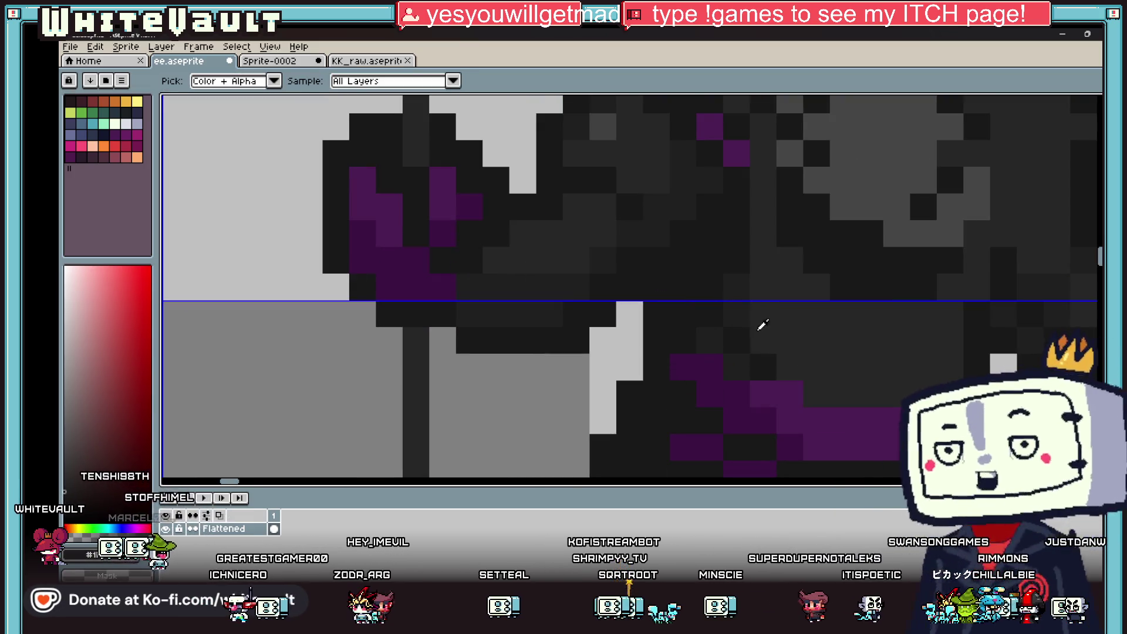
scroll(822, 381, "down", 4)
scroll(791, 331, "up", 3)
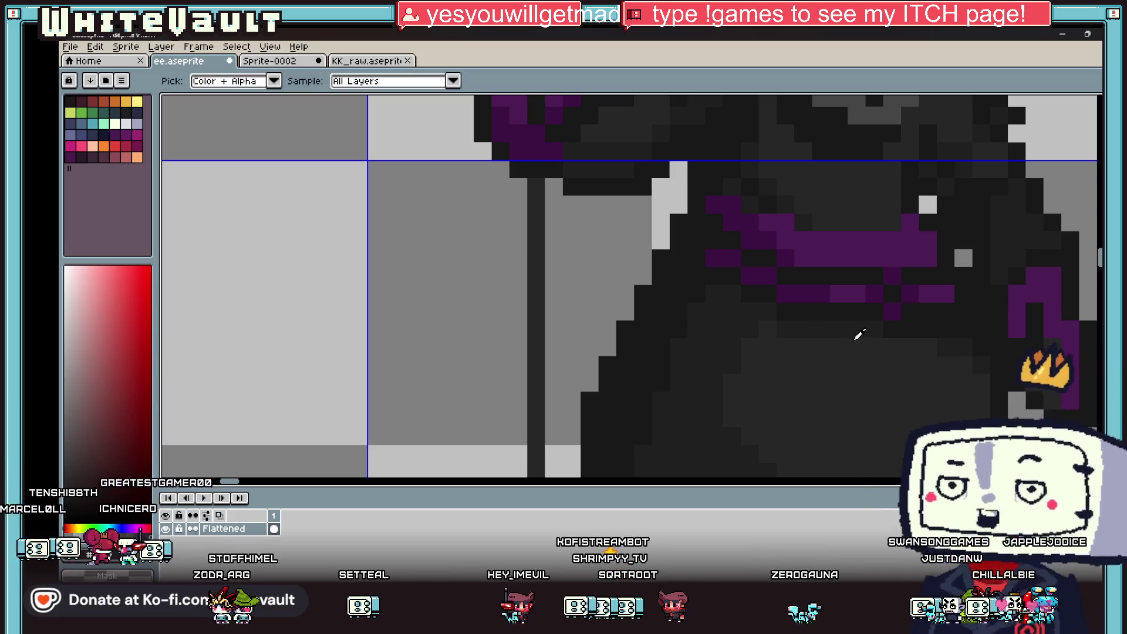
scroll(944, 351, "down", 3)
scroll(921, 340, "up", 2)
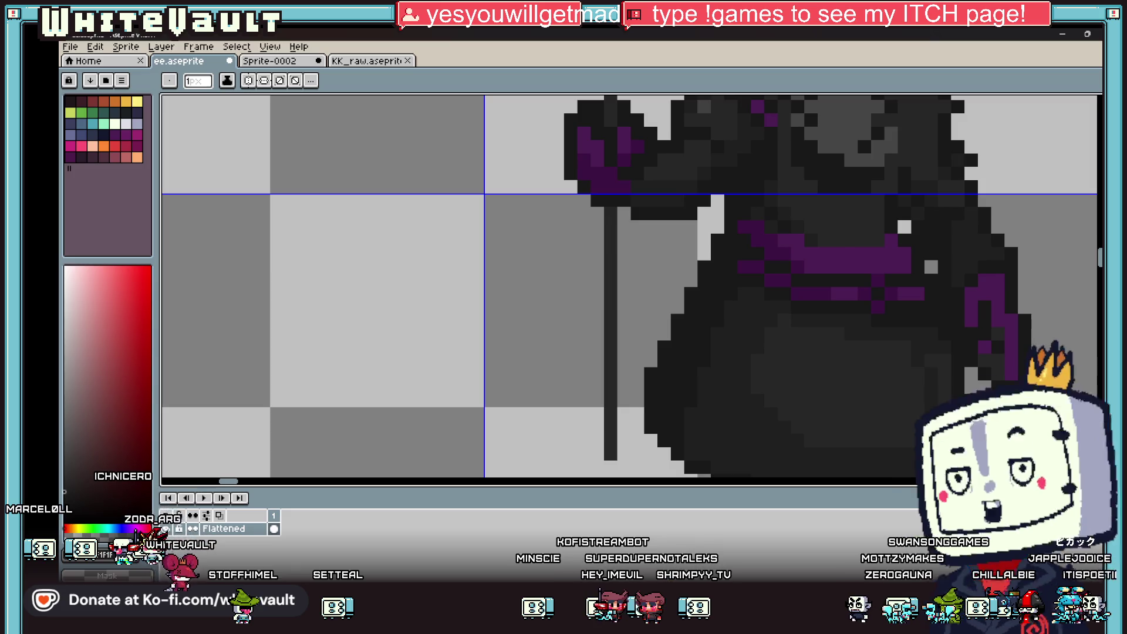
scroll(940, 382, "down", 3)
scroll(940, 382, "up", 3)
key("i")
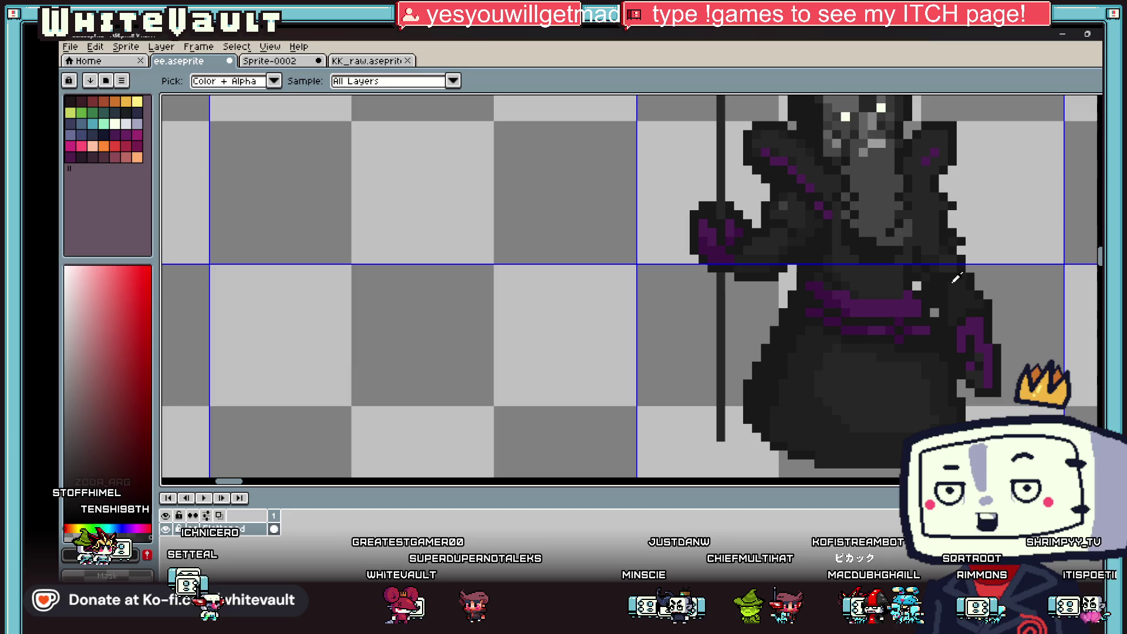
scroll(936, 251, "up", 2)
scroll(913, 240, "up", 2)
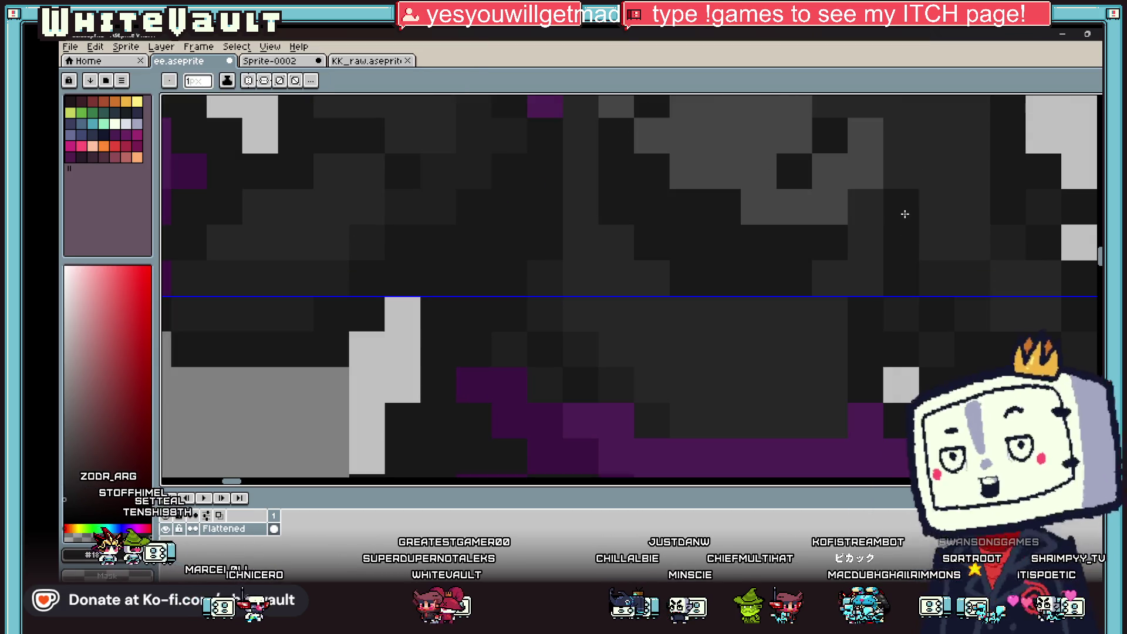
scroll(909, 235, "down", 2)
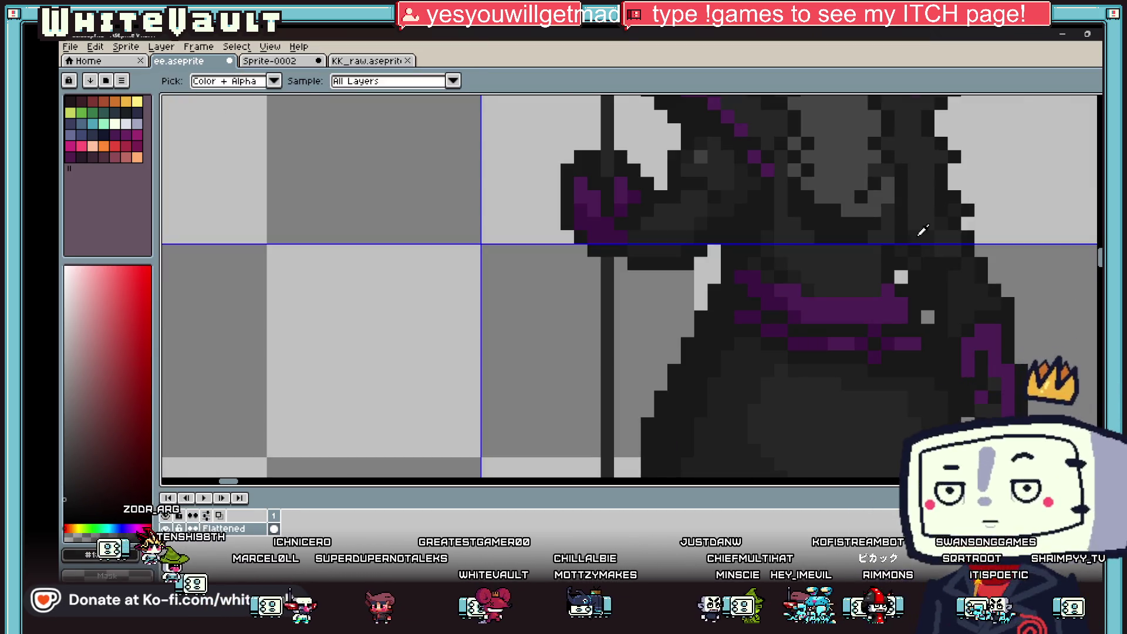
key("g")
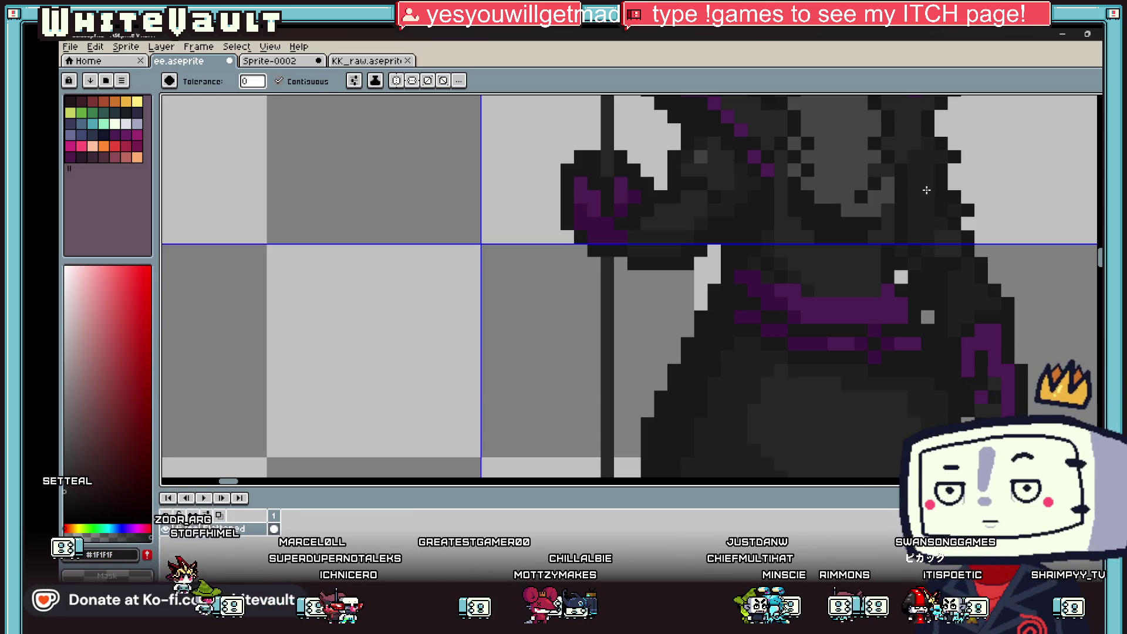
scroll(931, 194, "down", 3)
scroll(933, 215, "up", 2)
scroll(933, 215, "down", 2)
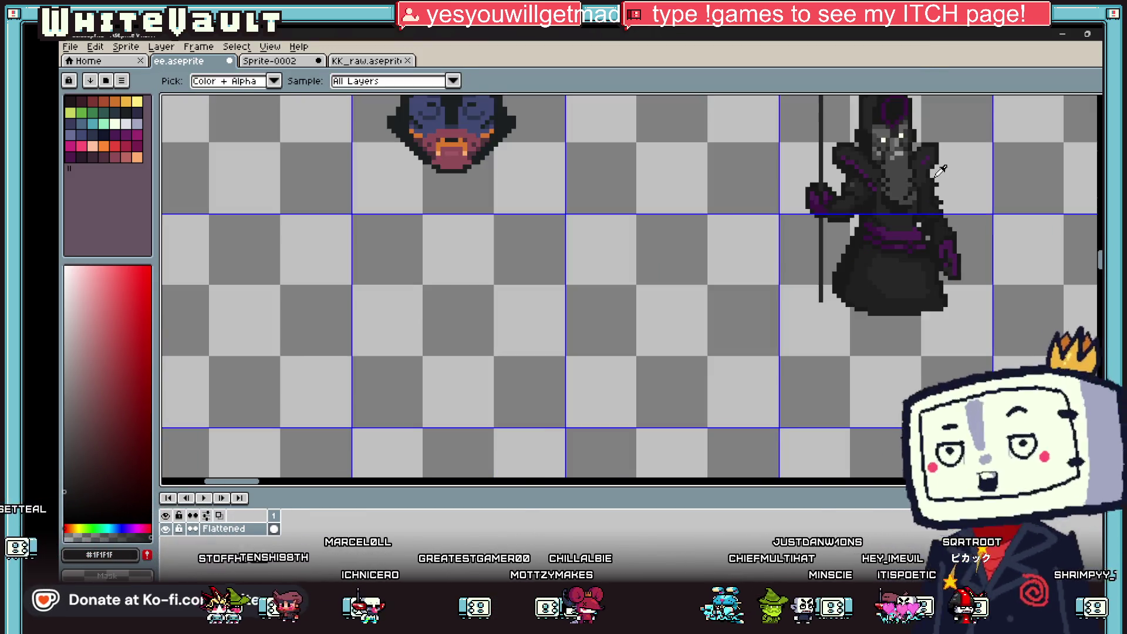
Pick a darker grey from the sprite for the chest shading.
key("b")
scroll(919, 200, "up", 3)
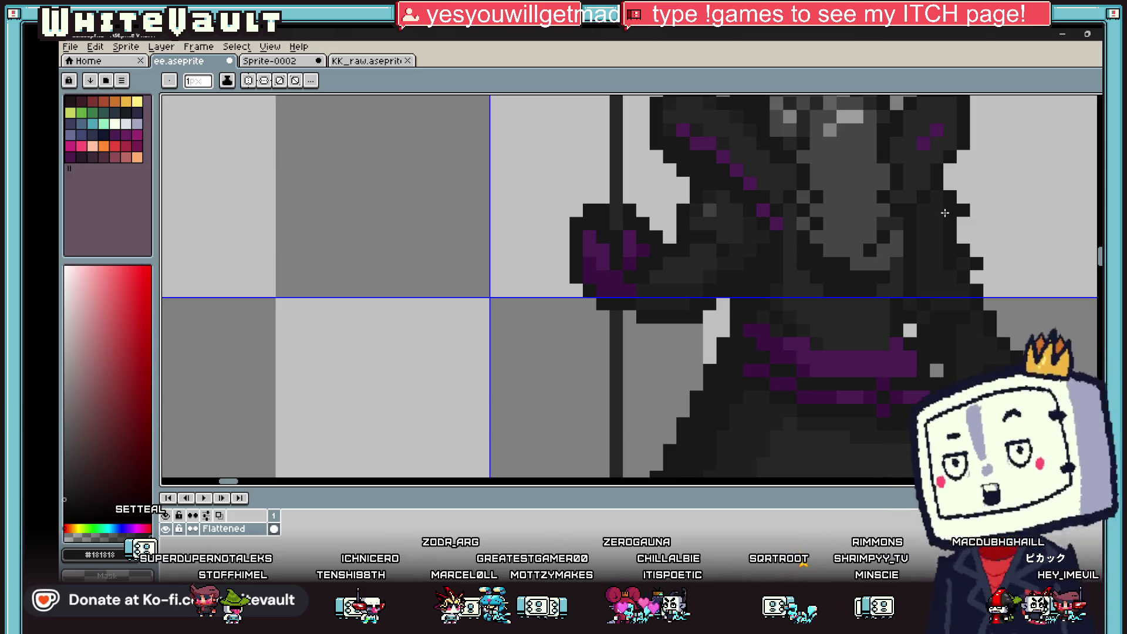
scroll(934, 192, "down", 3)
scroll(821, 250, "up", 3)
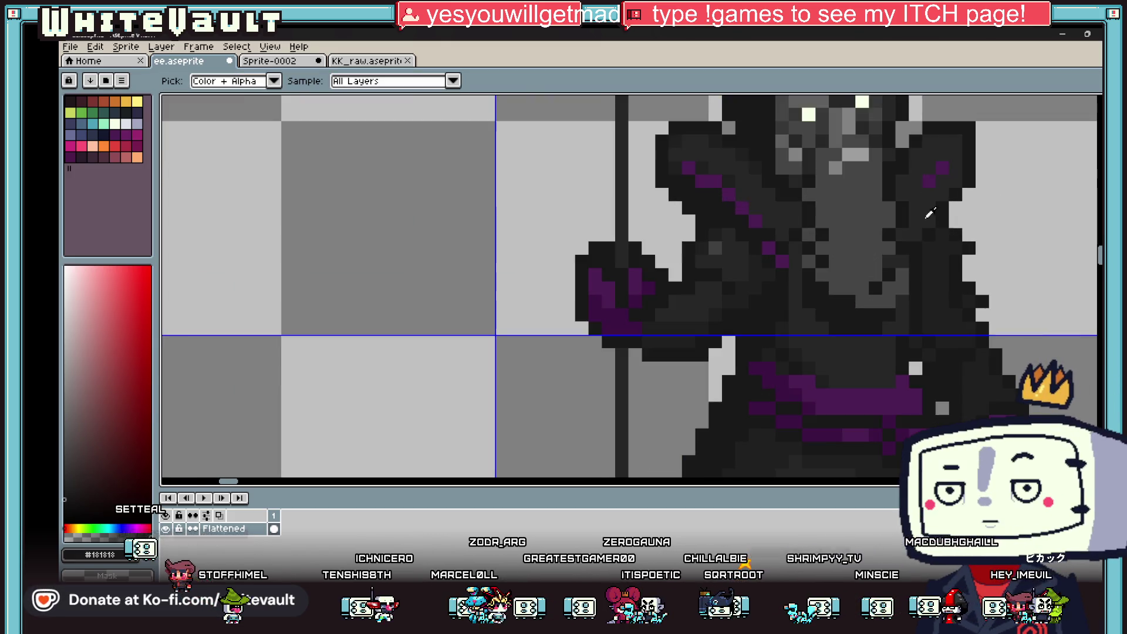
key("alt")
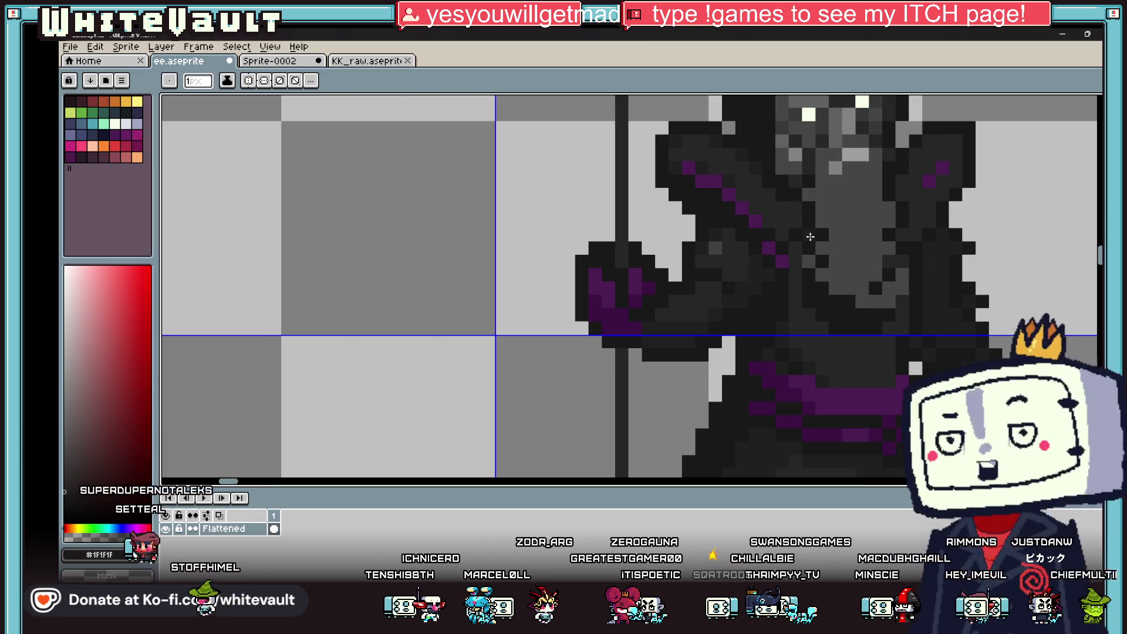
scroll(898, 269, "down", 3)
scroll(898, 269, "down", 1)
key("alt")
scroll(817, 240, "up", 3)
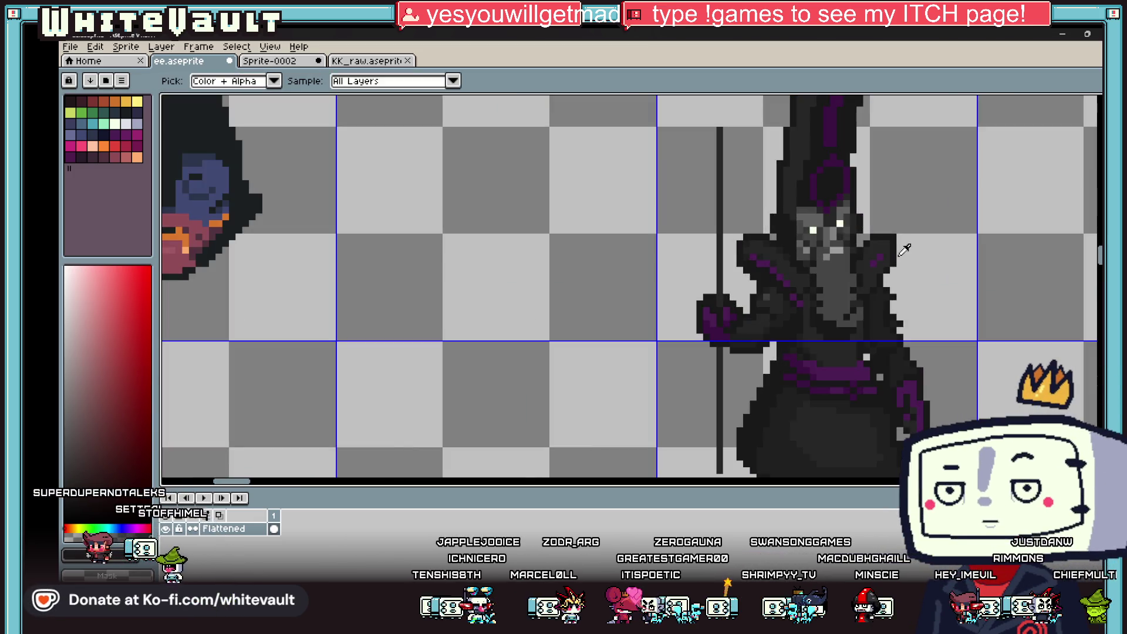
scroll(818, 240, "up", 1)
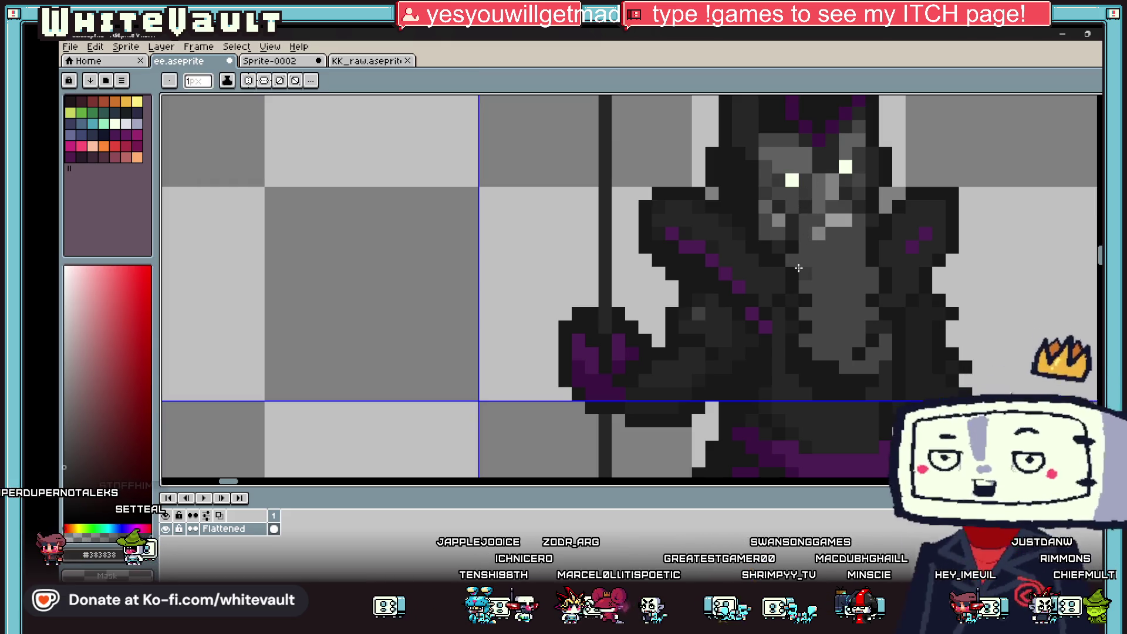
scroll(804, 277, "up", 2)
Shade the wizard's chest just below the face with the darker grey.
mouse_move(804, 278)
left_mouse_down()
mouse_move(856, 370)
mouse_move(899, 370)
mouse_move(933, 333)
left_mouse_up()
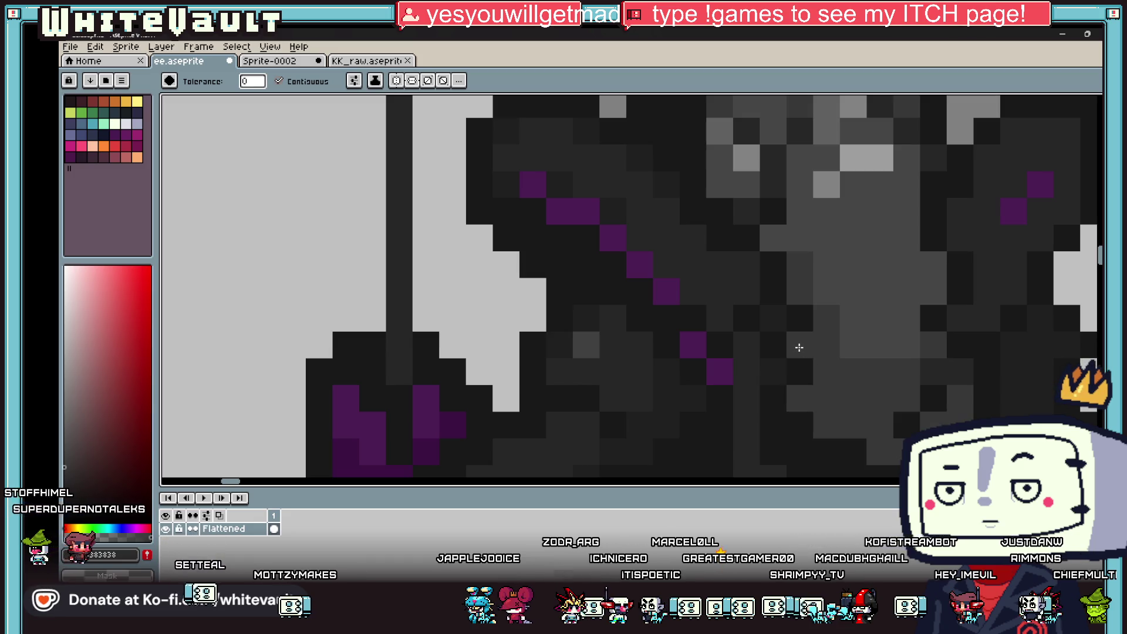
scroll(795, 345, "down", 4)
scroll(806, 316, "up", 3)
key("alt")
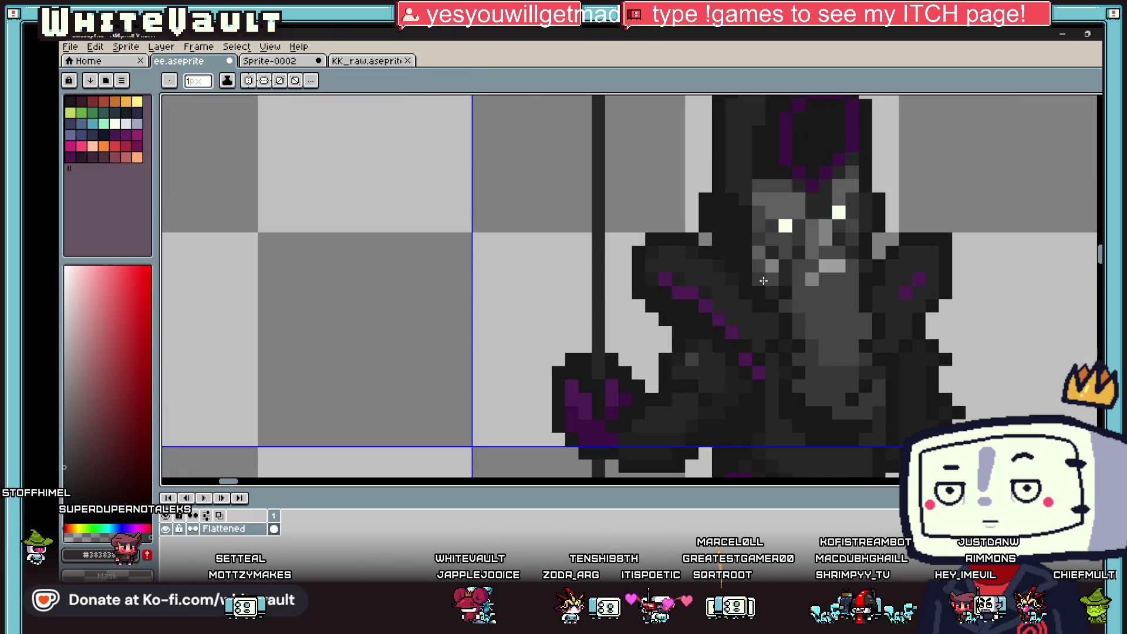
scroll(879, 287, "down", 3)
scroll(879, 287, "up", 3)
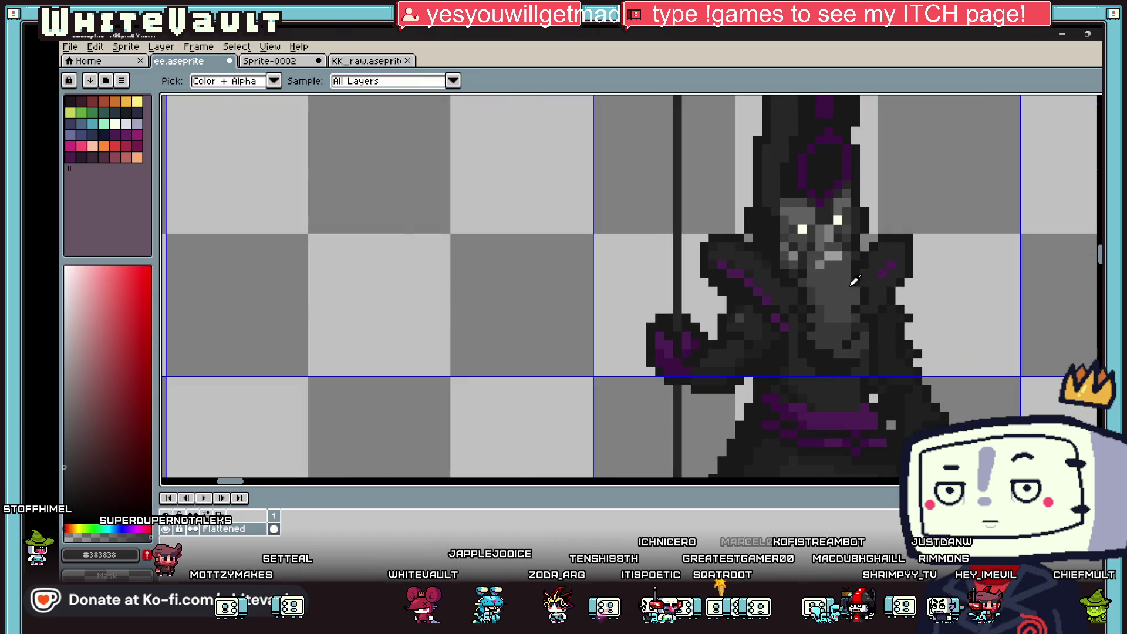
scroll(834, 287, "up", 2)
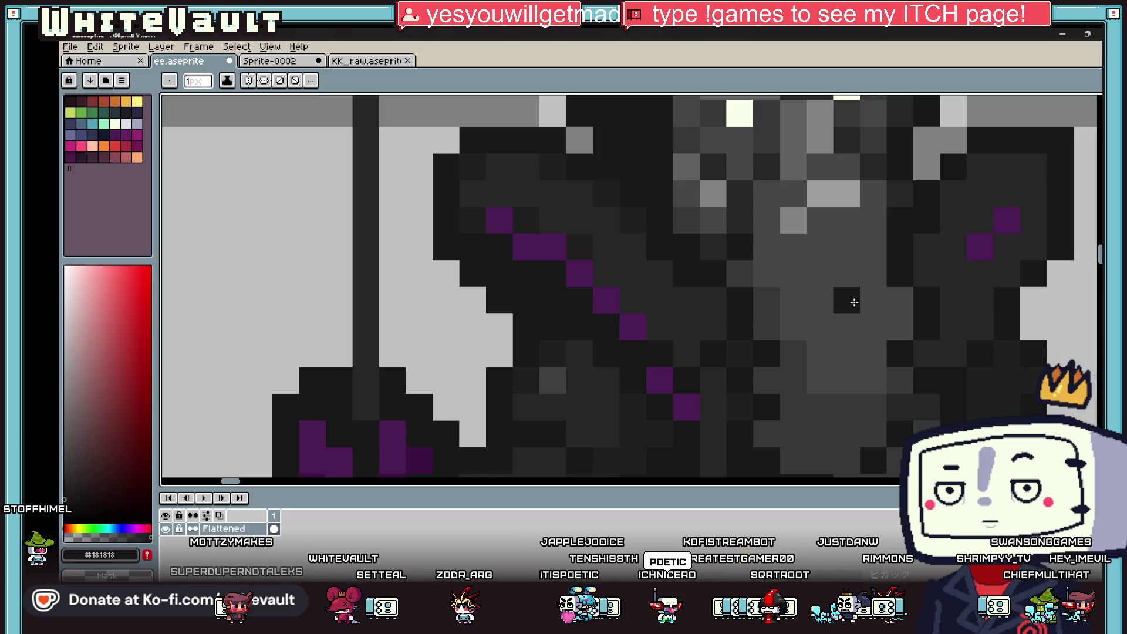
scroll(904, 300, "down", 5)
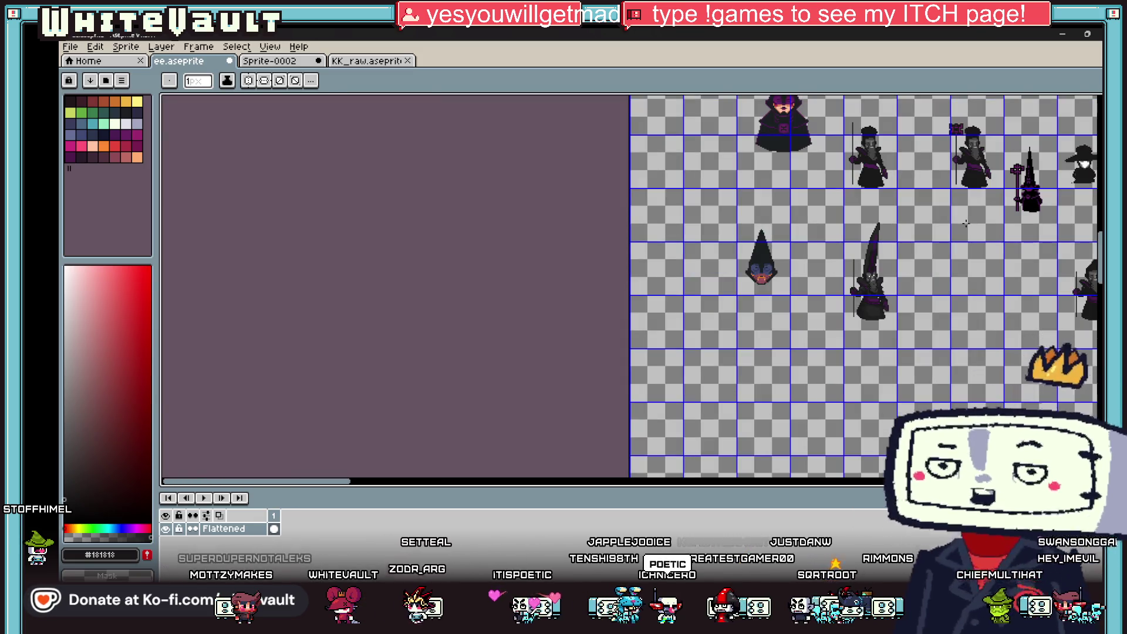
Paint a 2x2 grey #464646 block at the centre of the purple belt.
scroll(922, 256, "up", 2)
scroll(848, 340, "up", 2)
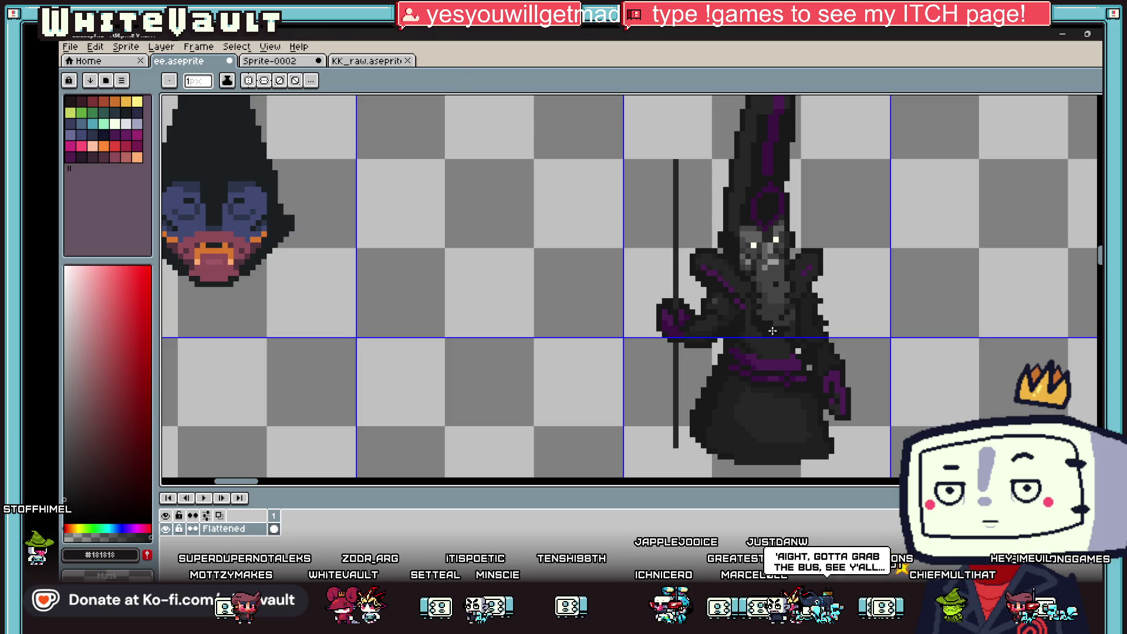
scroll(774, 333, "up", 3)
mouse_move(787, 338)
left_mouse_down()
mouse_move(767, 372)
mouse_move(812, 374)
left_mouse_up()
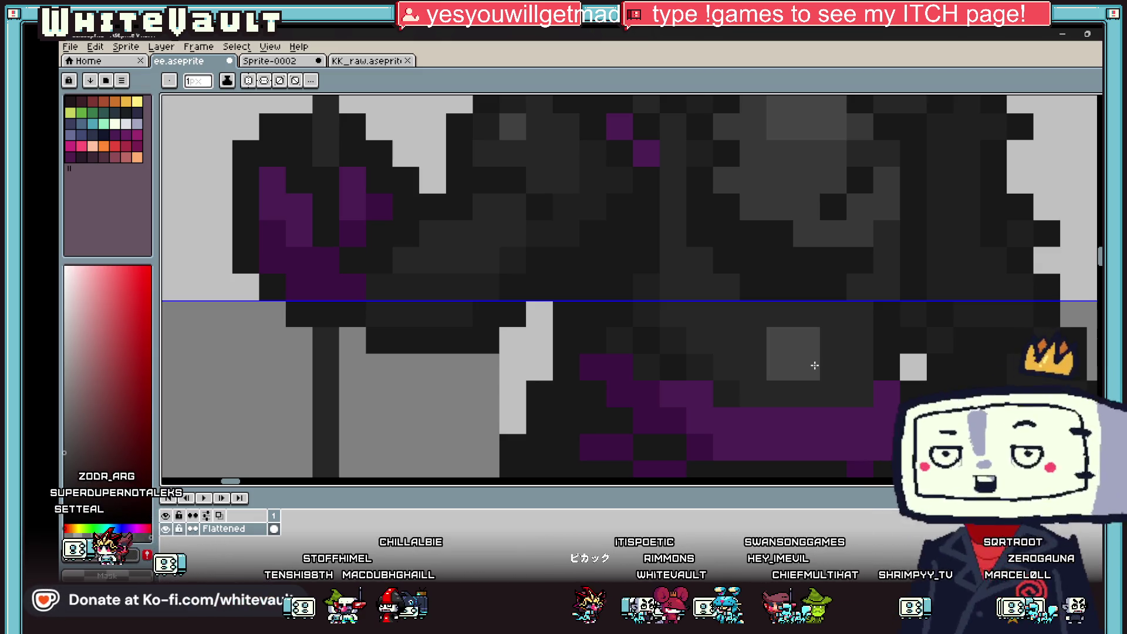
Draw a ring in the pale eye colour around the grey belt block.
scroll(811, 365, "down", 3)
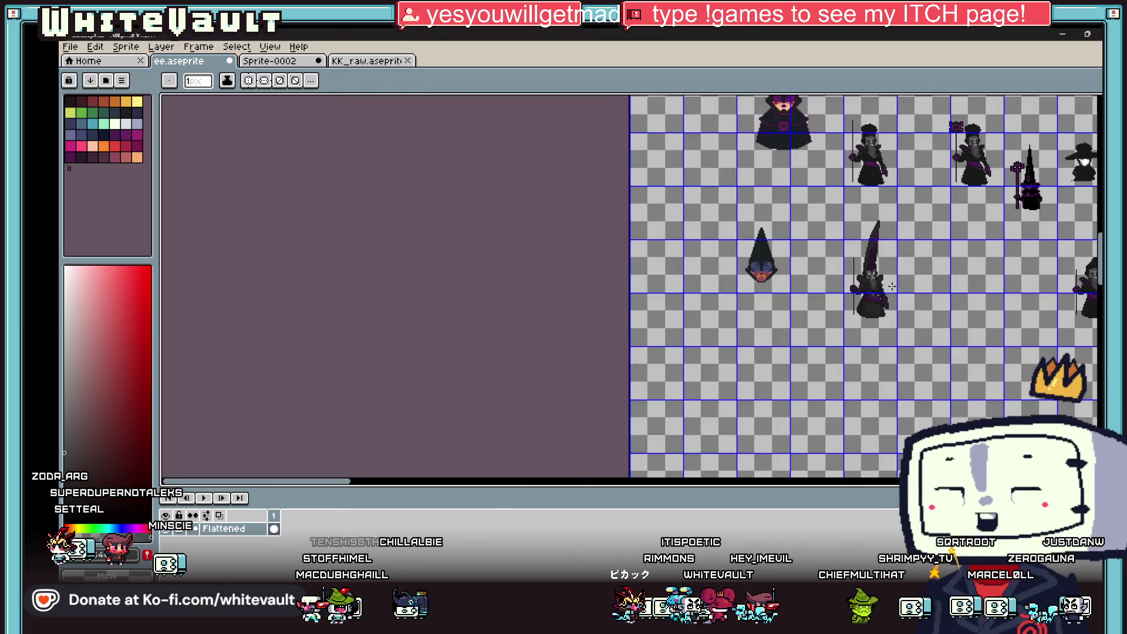
scroll(859, 317, "up", 2)
key("i")
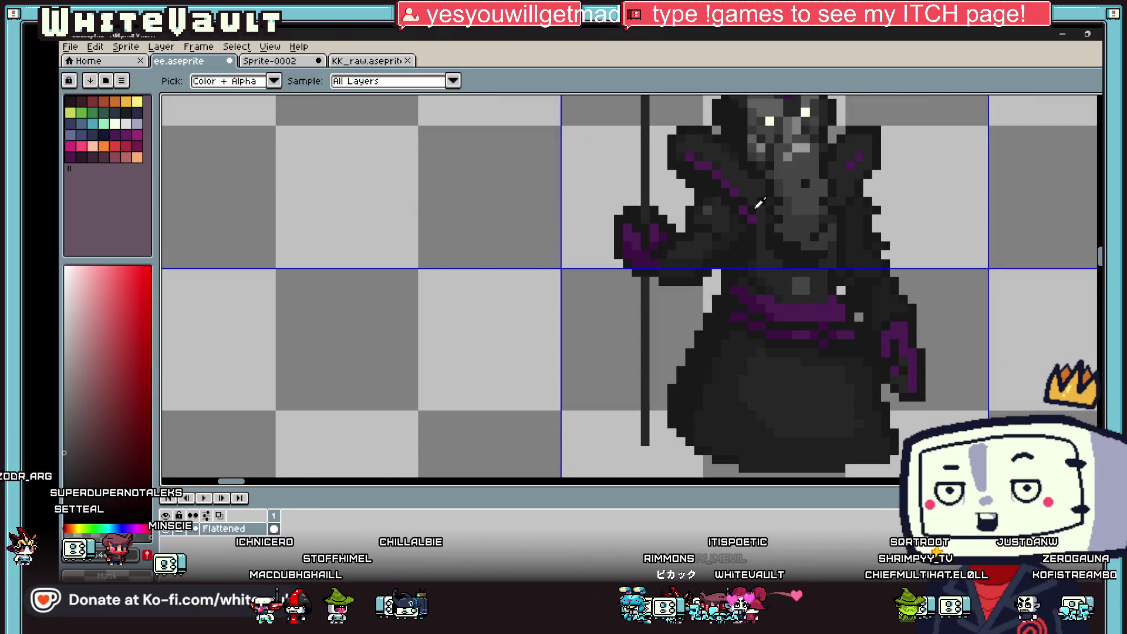
left_click(811, 107, "alt")
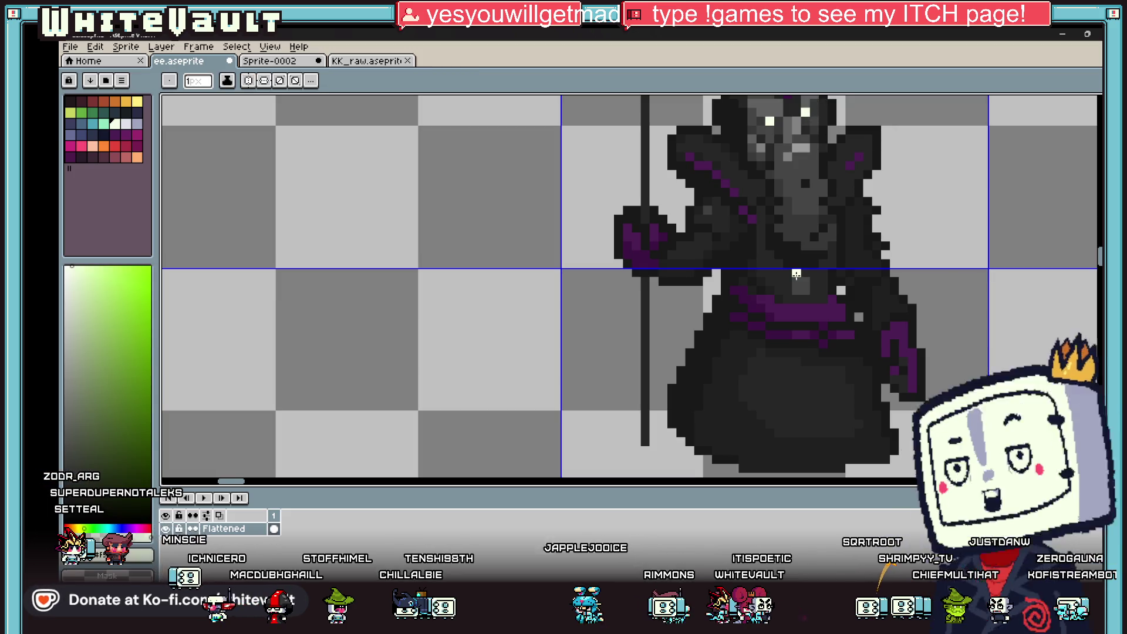
scroll(809, 259, "up", 3)
mouse_move(809, 259)
left_mouse_down()
mouse_move(730, 298)
mouse_move(772, 397)
mouse_move(810, 403)
mouse_move(840, 307)
left_mouse_up()
Pick the dark grey back from the ring's centre.
key("alt")
scroll(847, 300, "down", 2)
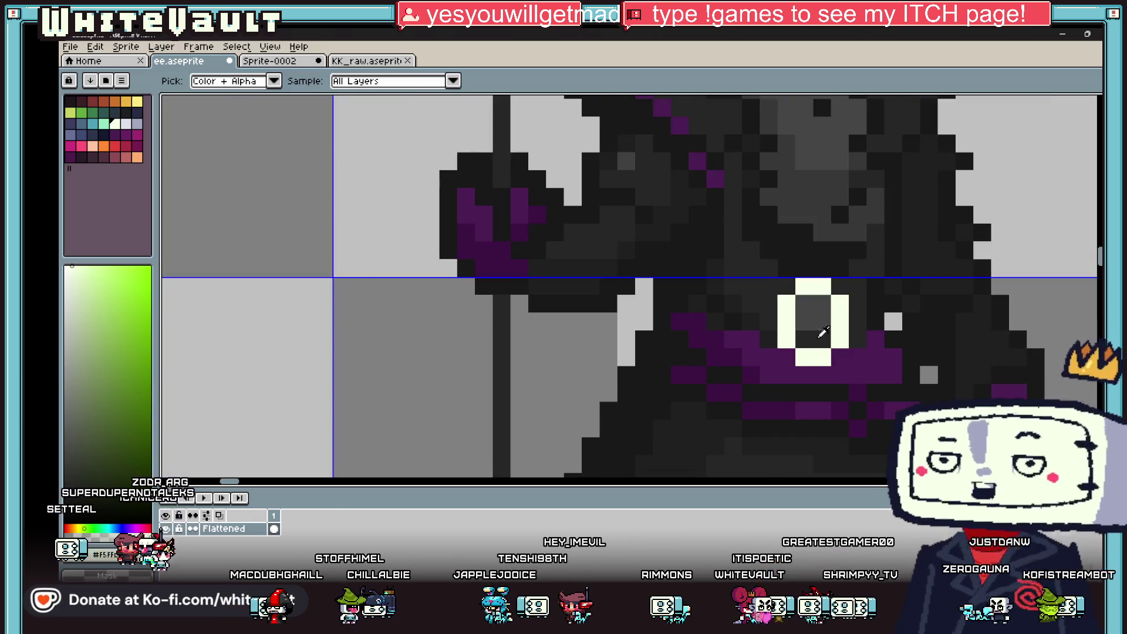
left_click(827, 300, "alt")
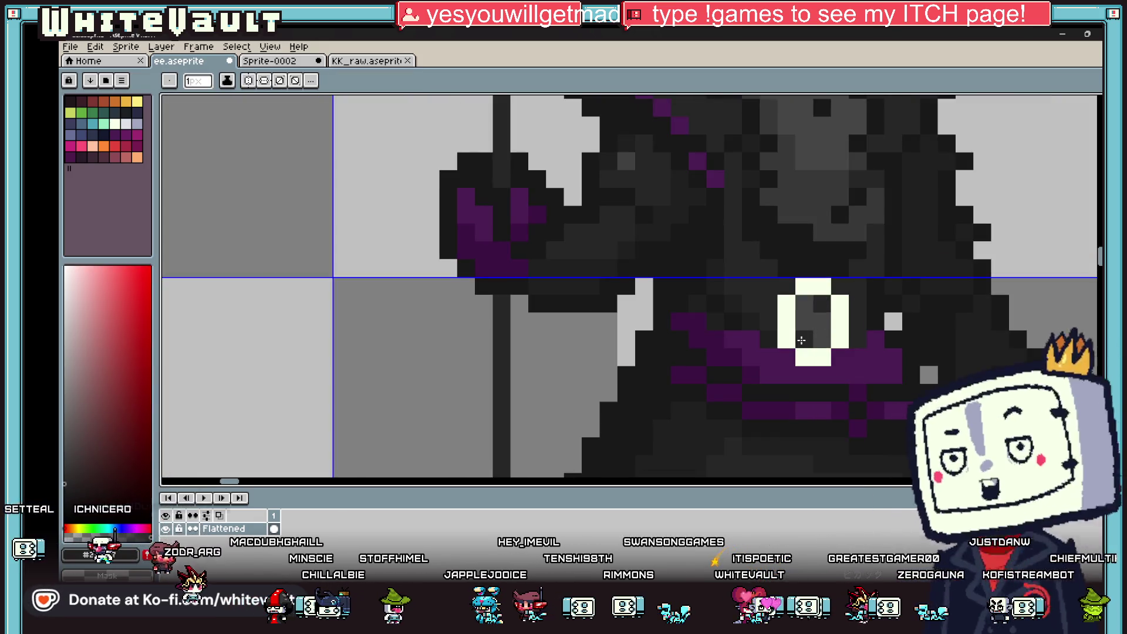
scroll(865, 280, "down", 3)
scroll(864, 281, "up", 2)
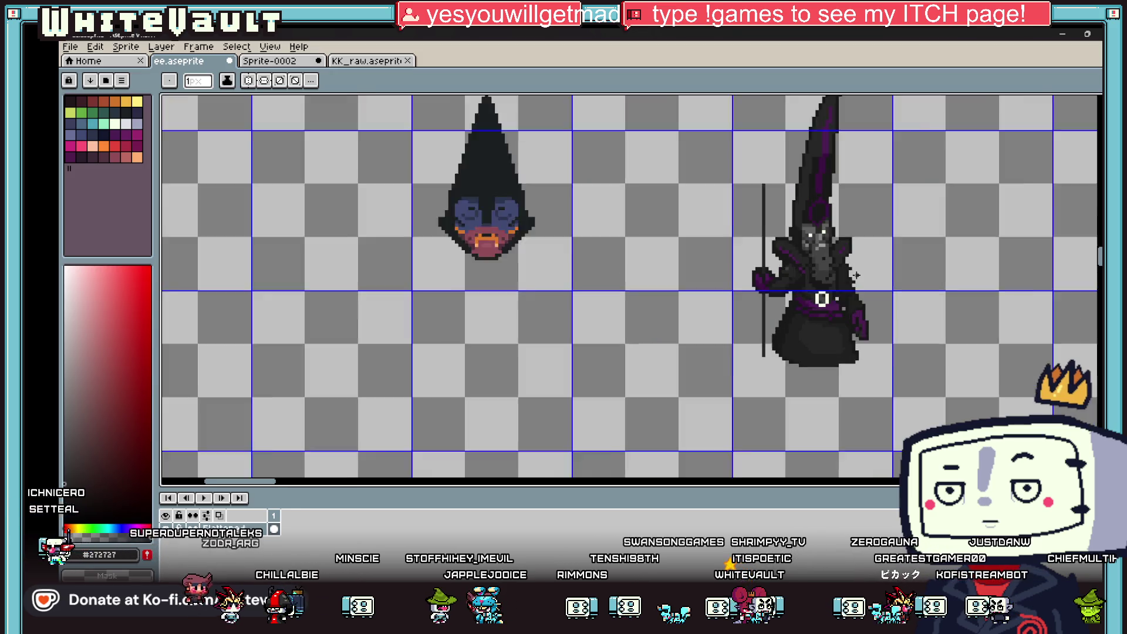
Undo the pale ring around the belt block.
key("v")
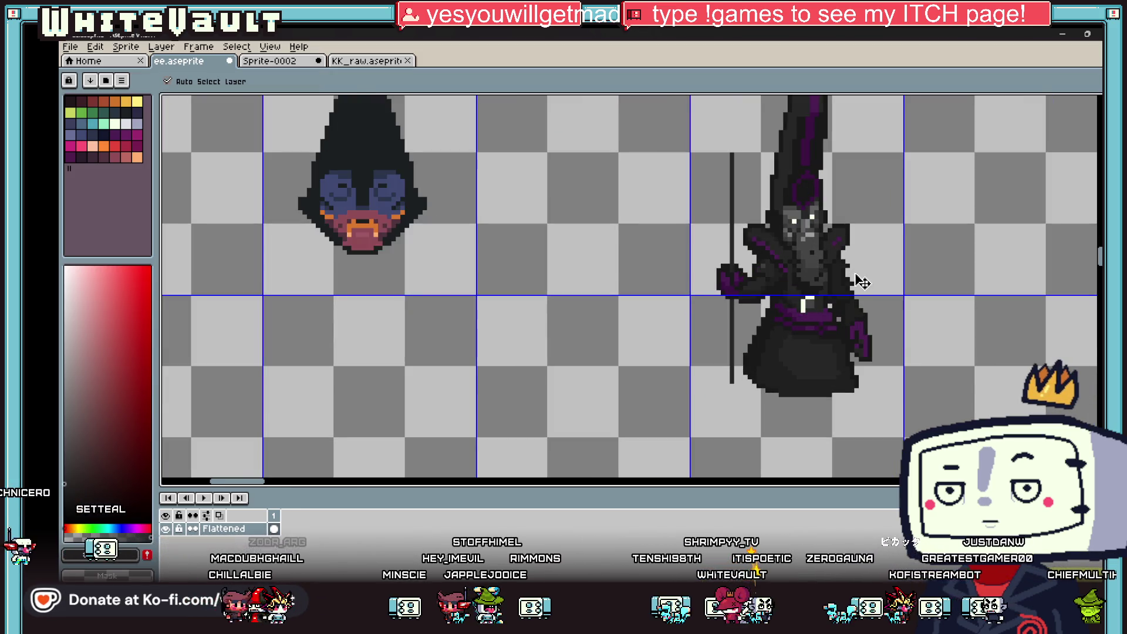
key("b")
key("ctrl")
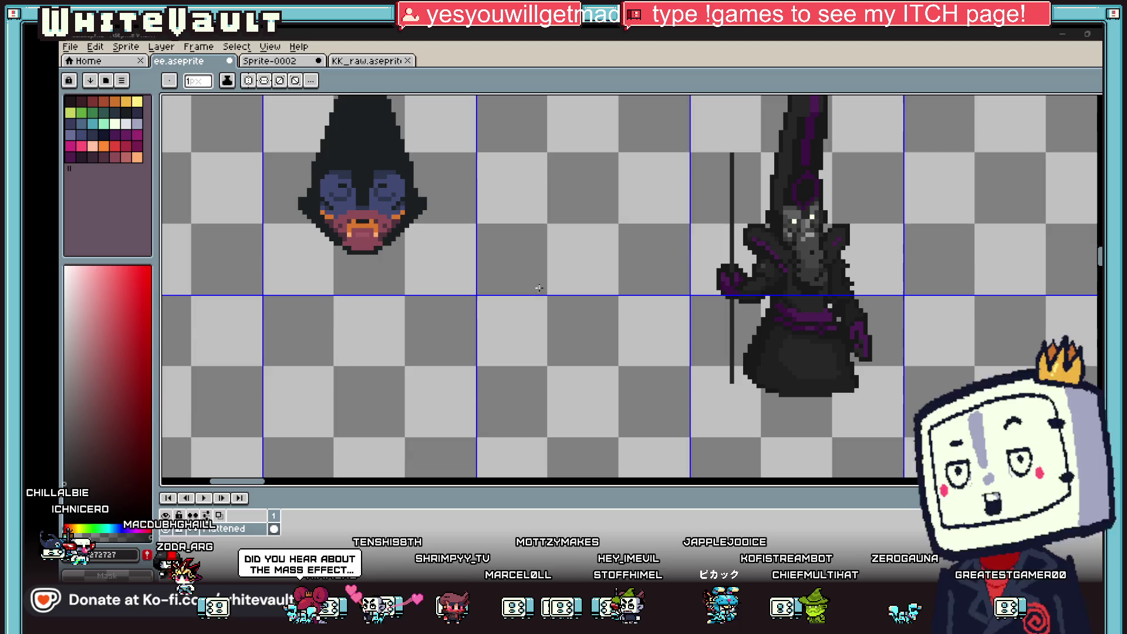
scroll(845, 191, "down", 3)
scroll(844, 190, "up", 2)
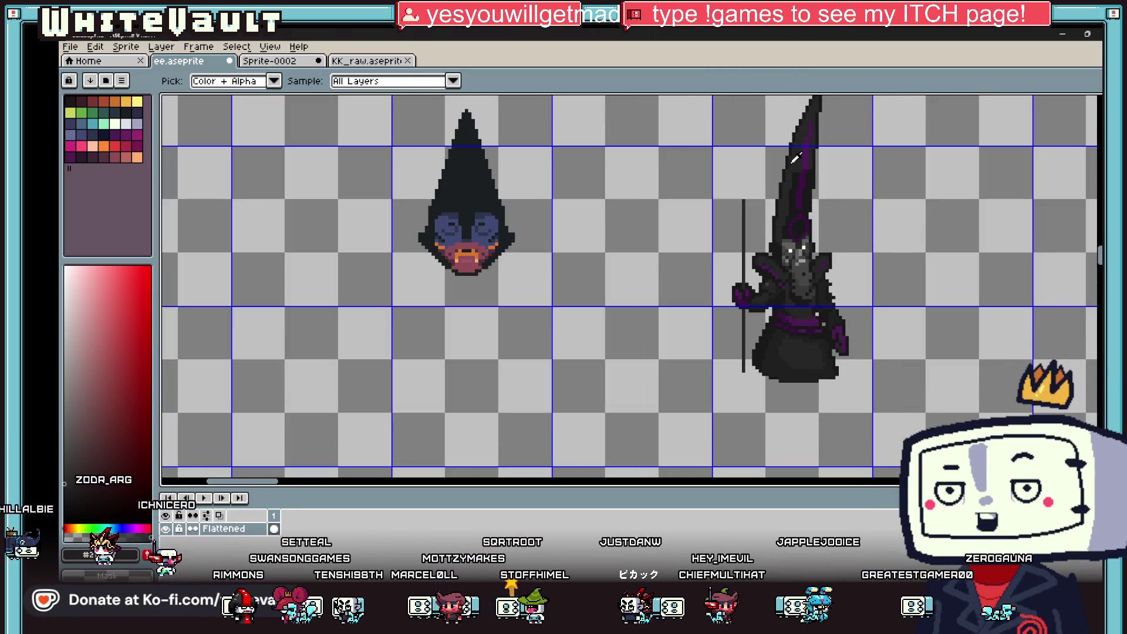
Pick the darkest grey #181818 from the wizard.
key("i")
scroll(749, 198, "up", 2)
scroll(751, 194, "up", 1)
key("b")
scroll(728, 197, "up", 2)
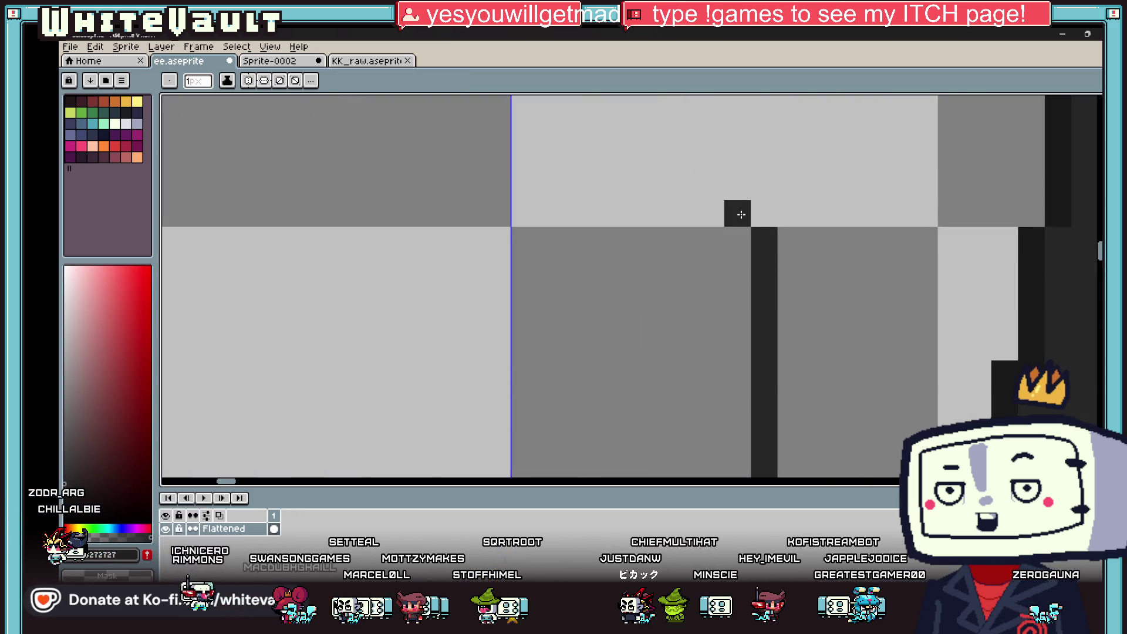
scroll(762, 206, "down", 4)
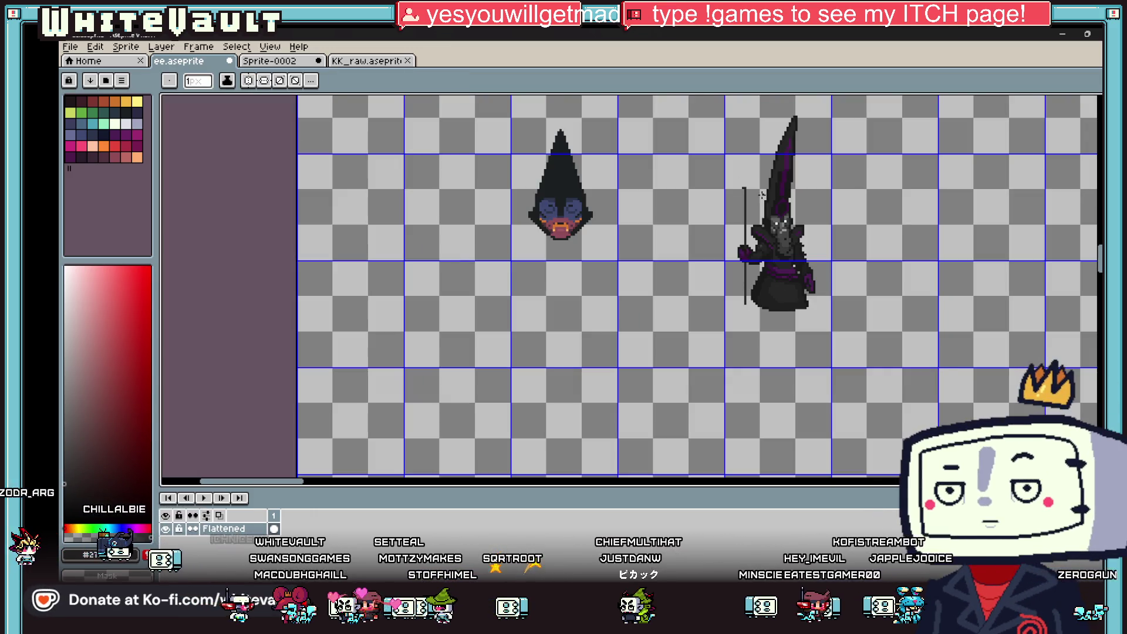
key("i")
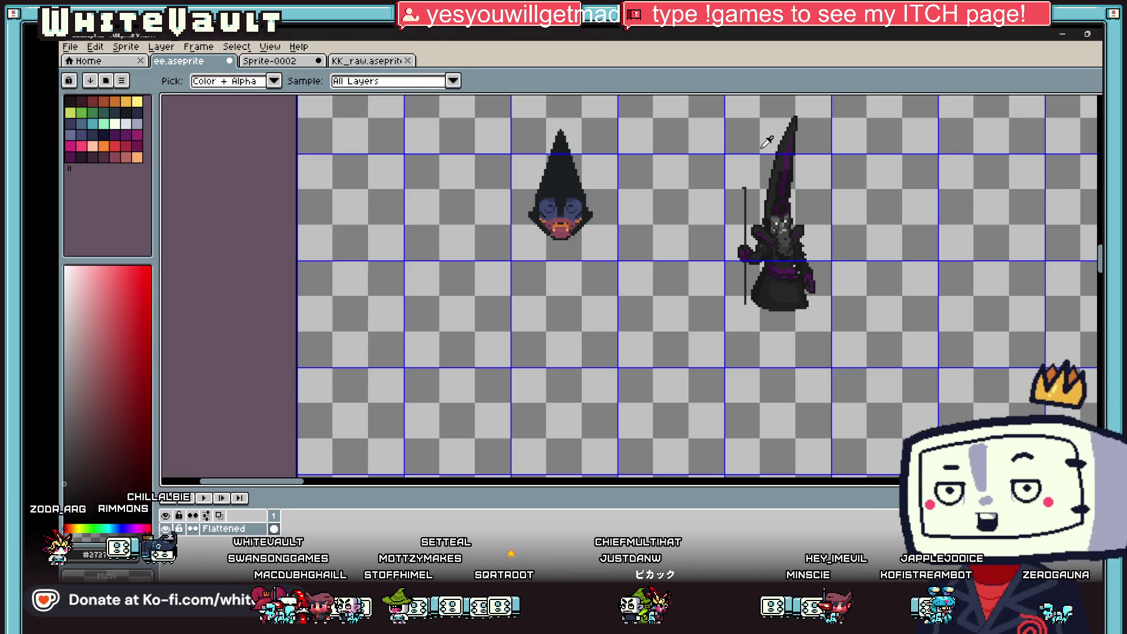
scroll(771, 216, "up", 2)
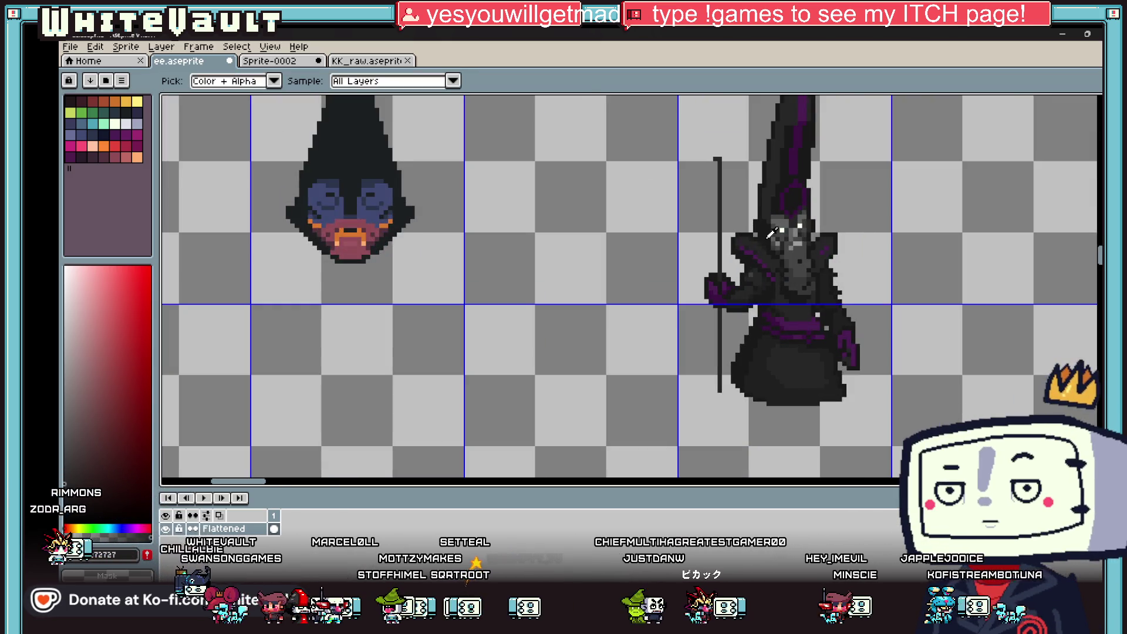
key("b")
scroll(716, 272, "up", 2)
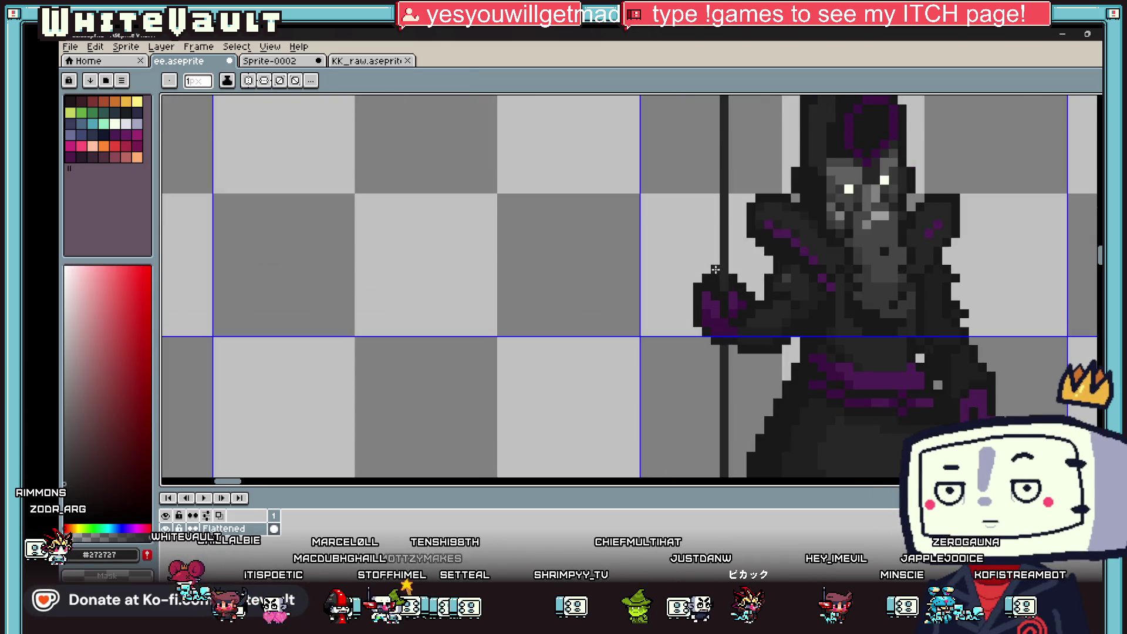
scroll(714, 276, "down", 1)
key("i")
left_click(710, 280, "alt")
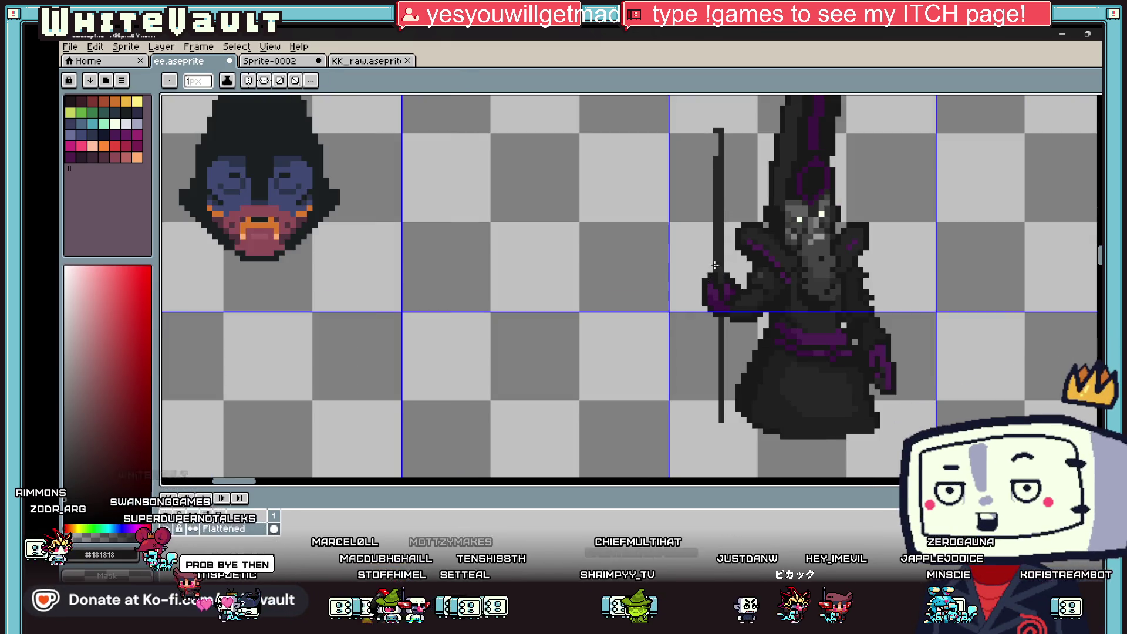
Widen and darken the staff's upper and lower parts with #181818.
left_click_drag(716, 267, 717, 125)
left_click_drag(719, 322, 722, 428)
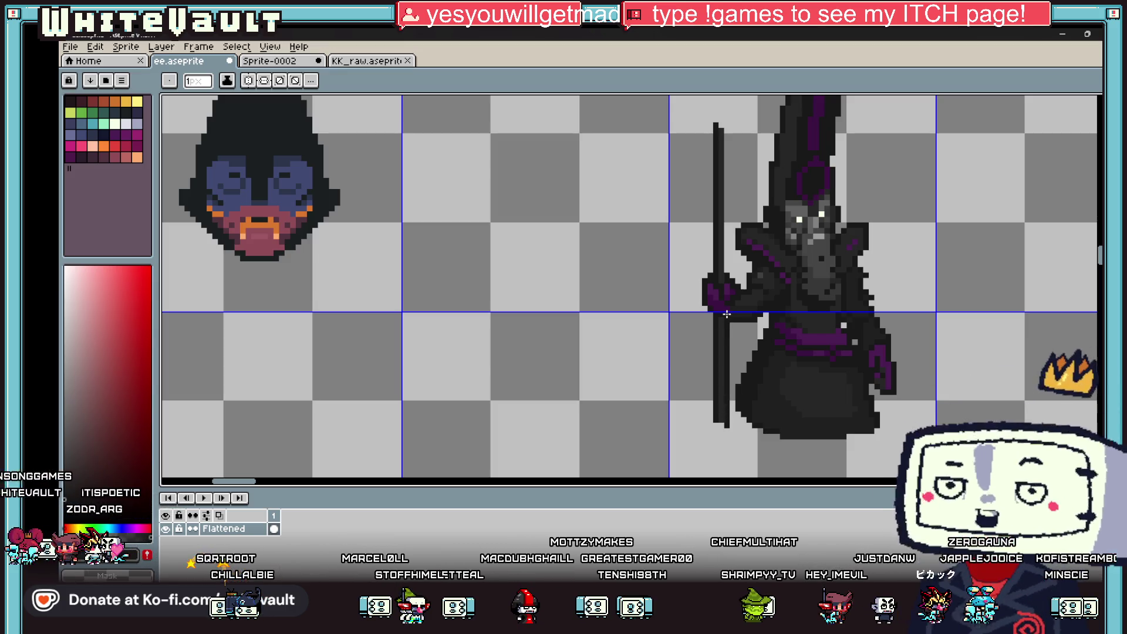
left_click_drag(723, 276, 728, 129)
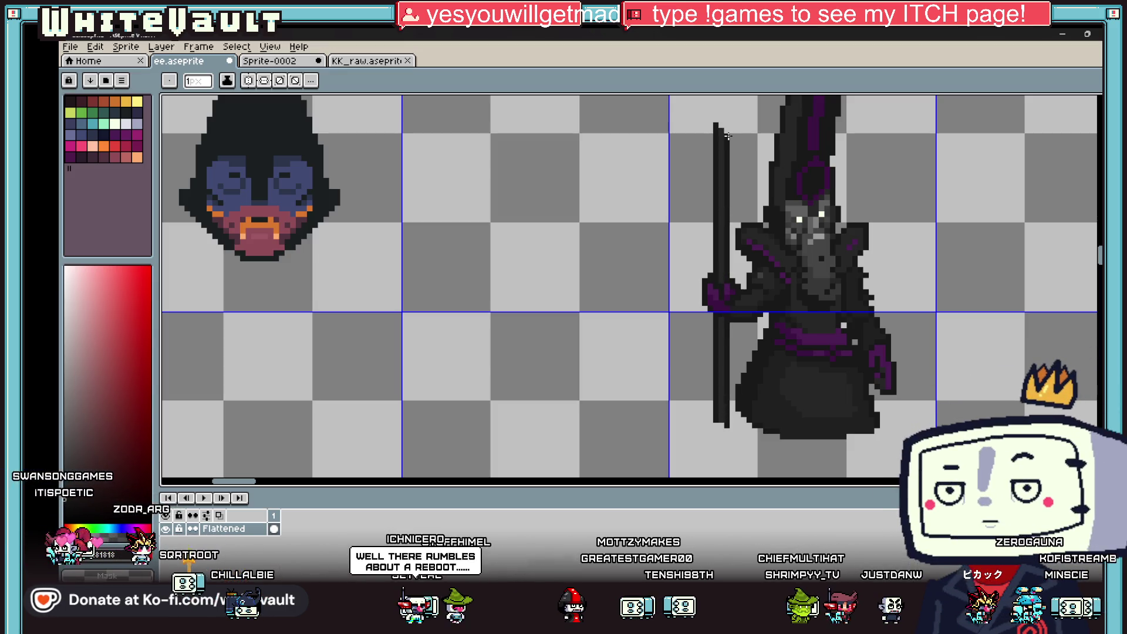
scroll(889, 253, "down", 3)
scroll(923, 199, "up", 2)
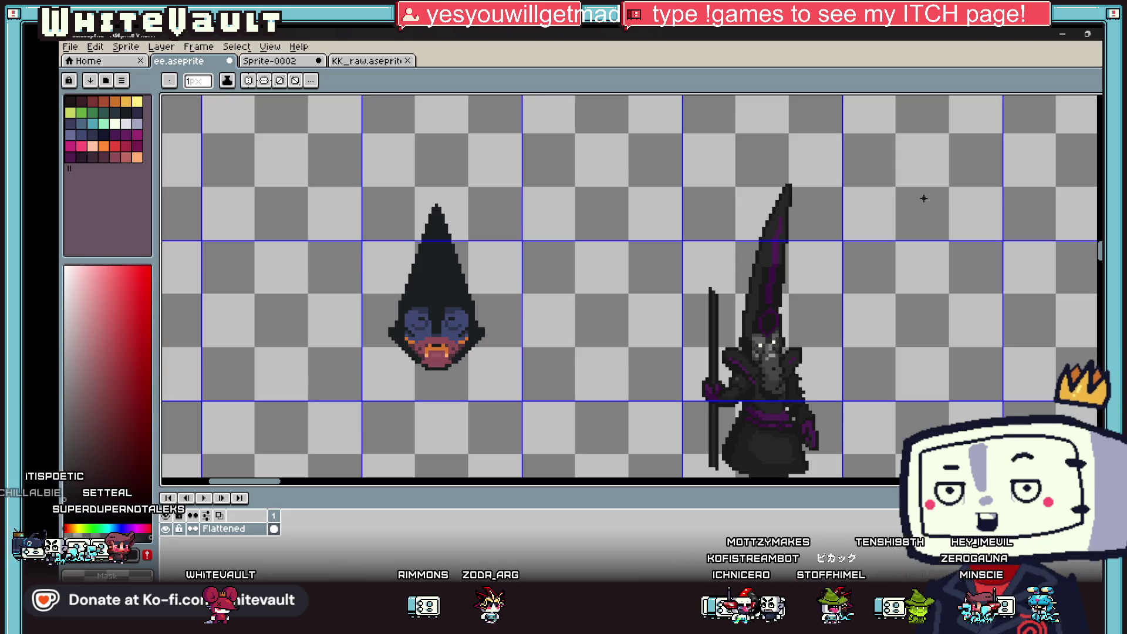
Switch to the eyedropper to pick a dark colour for the staff at the wizard's left.
scroll(770, 275, "up", 1)
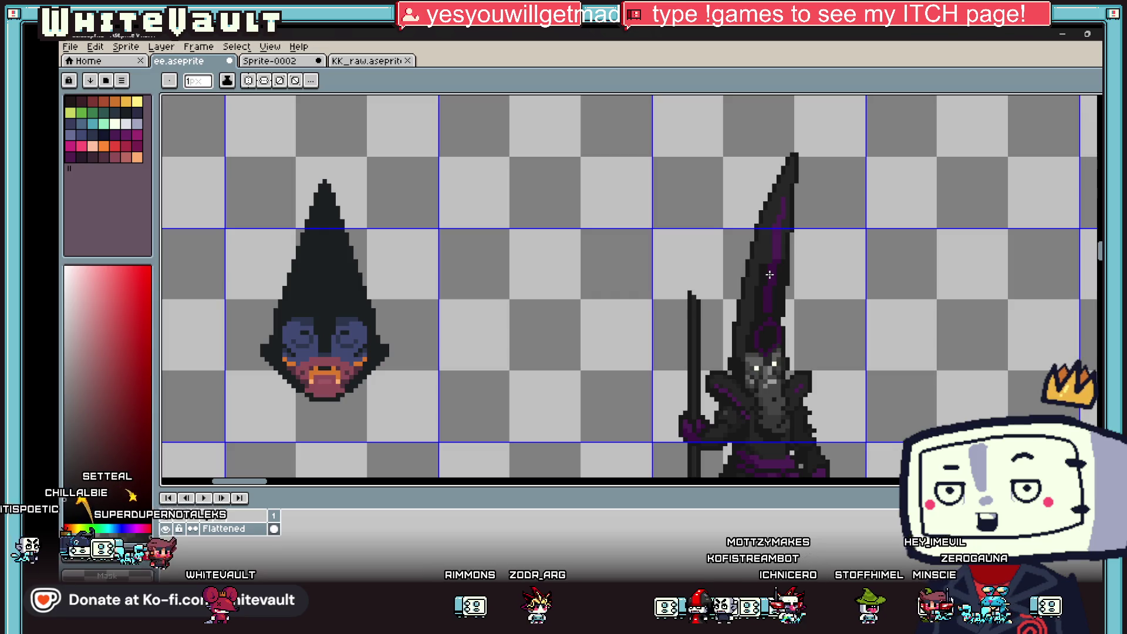
key("i")
scroll(719, 311, "up", 1)
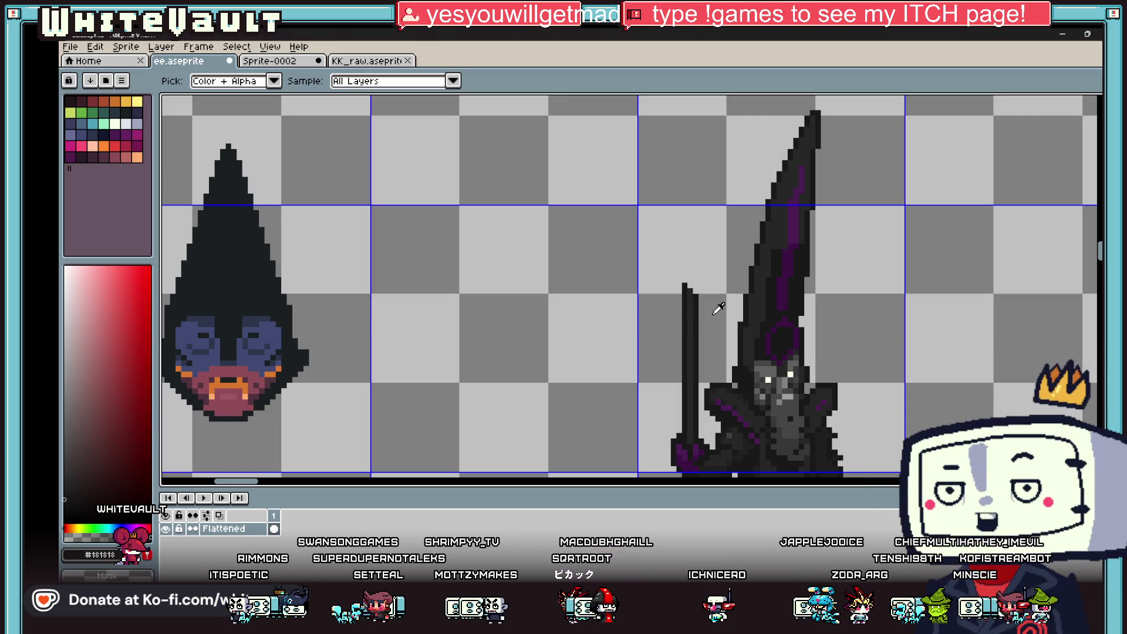
scroll(721, 320, "down", 1)
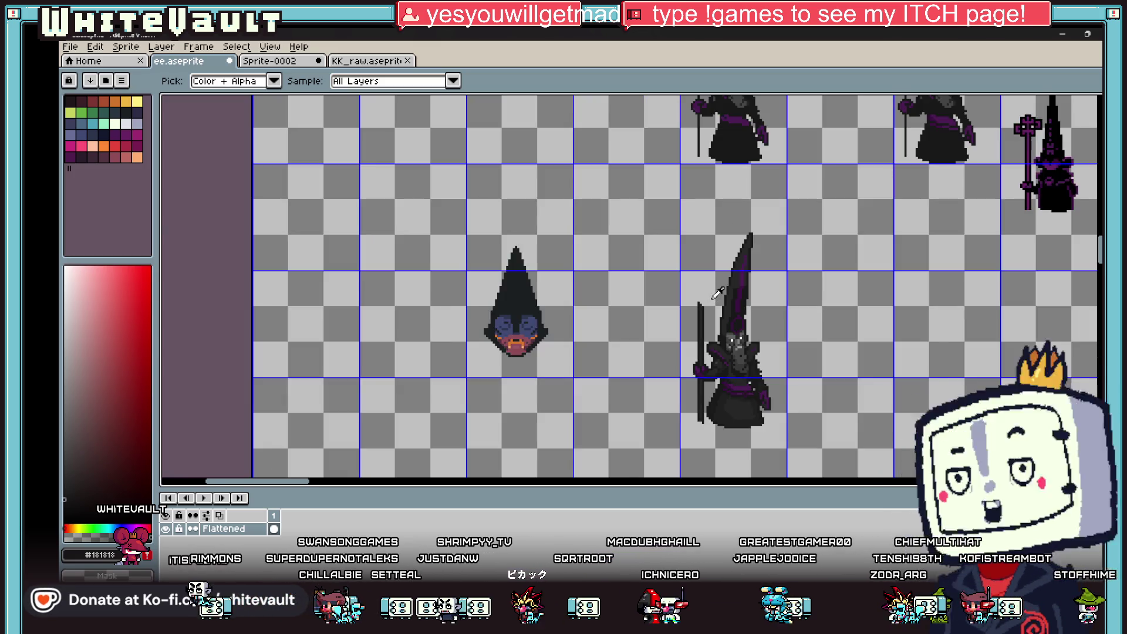
Pencil dark outline pixels and a diagonal edge for the hooked staff head.
scroll(694, 324, "up", 4)
key("b")
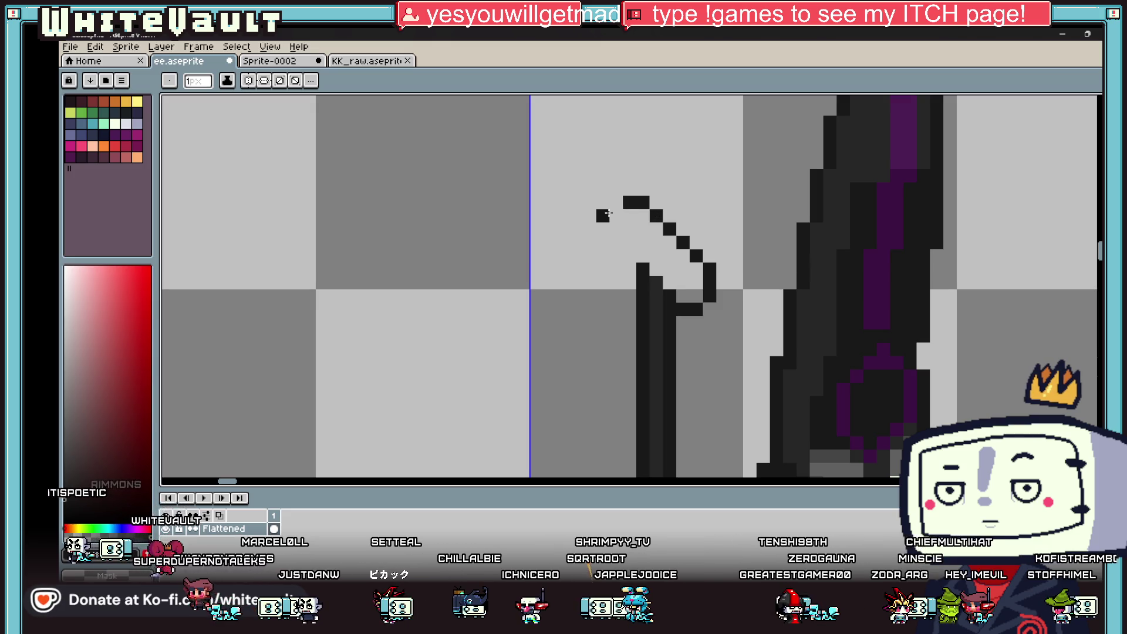
left_click(617, 241)
left_click(630, 269)
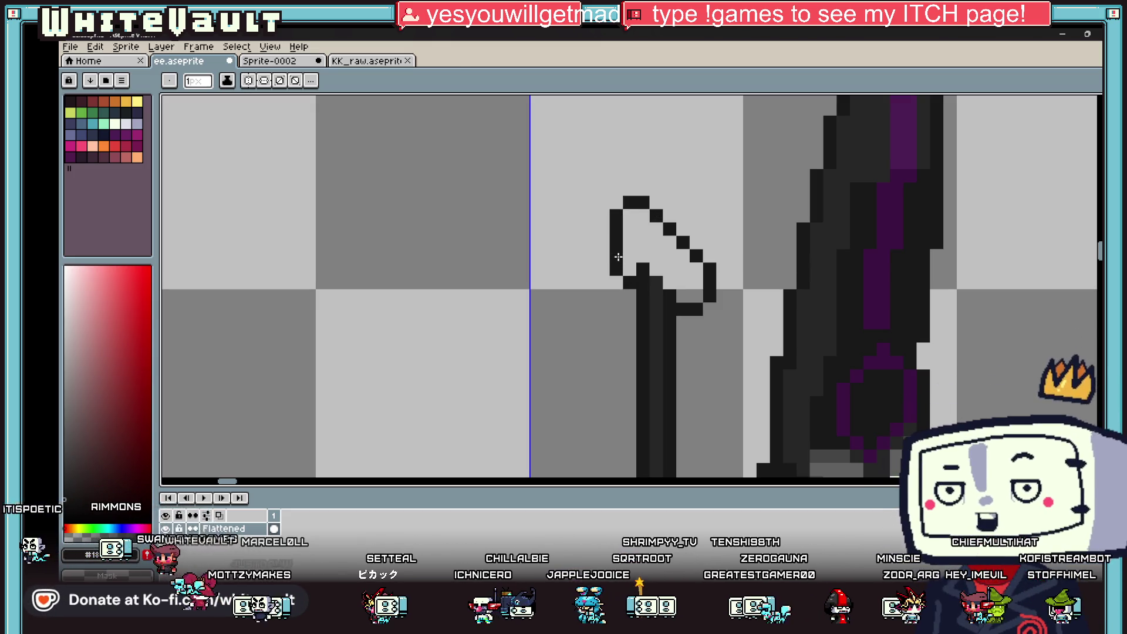
key("i")
scroll(660, 297, "up", 2)
scroll(657, 258, "down", 4)
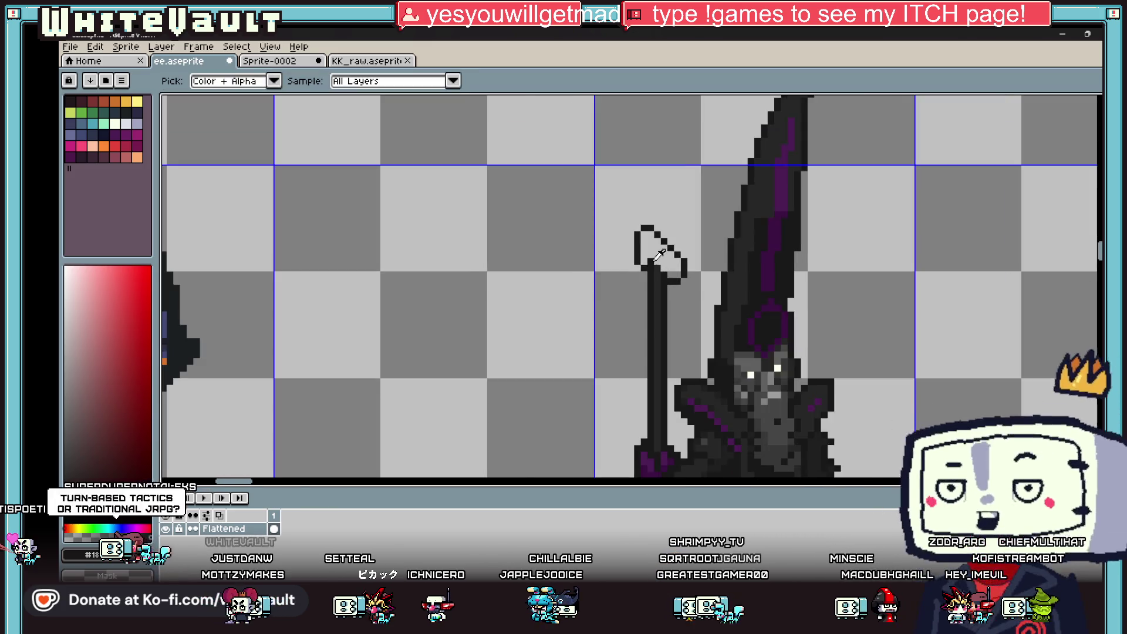
scroll(659, 254, "up", 3)
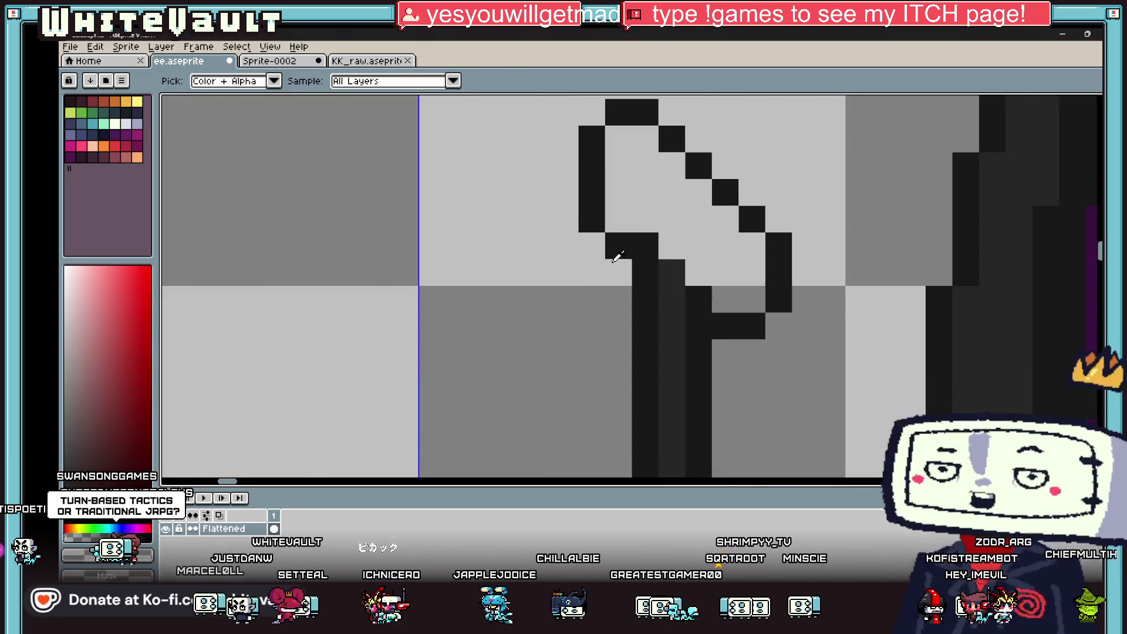
scroll(616, 257, "down", 3)
scroll(673, 307, "up", 2)
key("b")
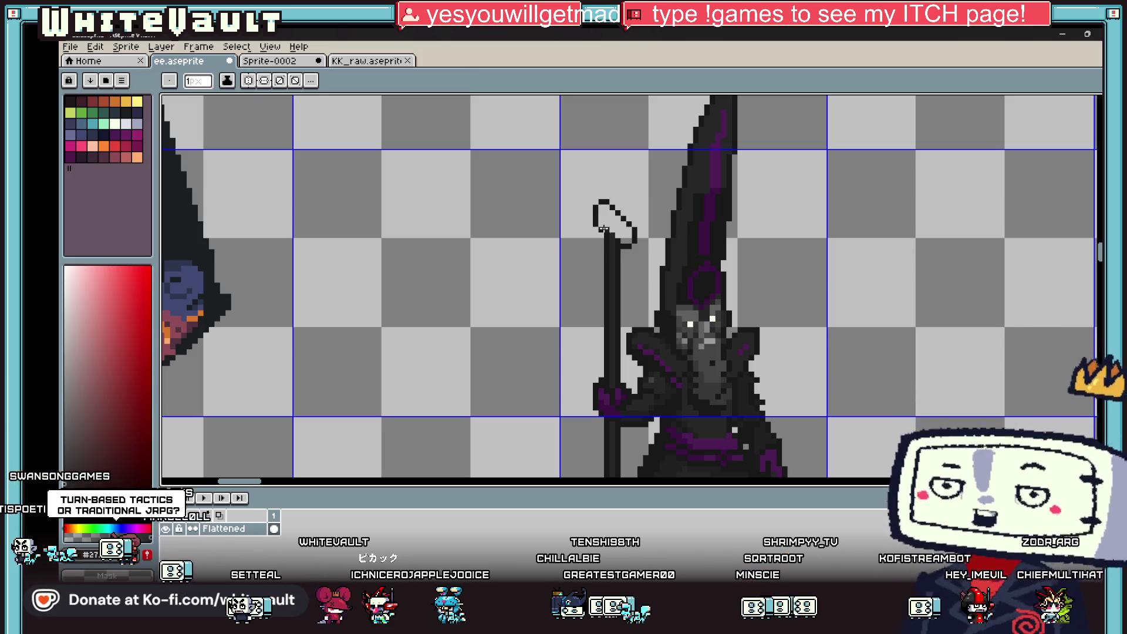
scroll(601, 219, "up", 3)
left_click_drag(601, 223, 671, 291)
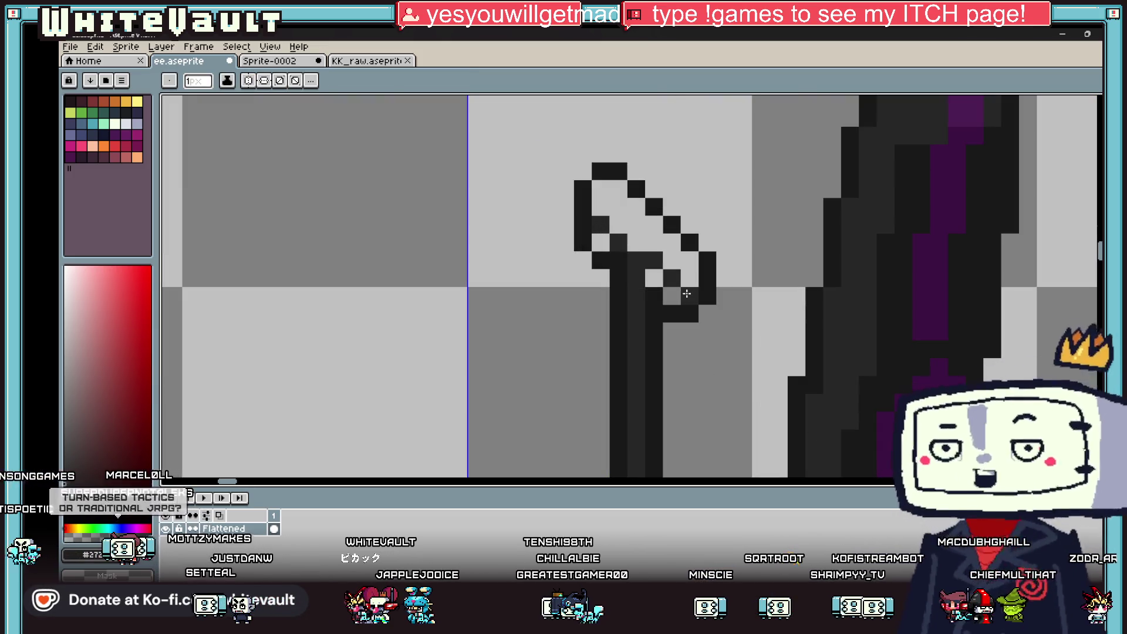
Fill the staff head's interior with the dark colour using the Paint Bucket.
key("g")
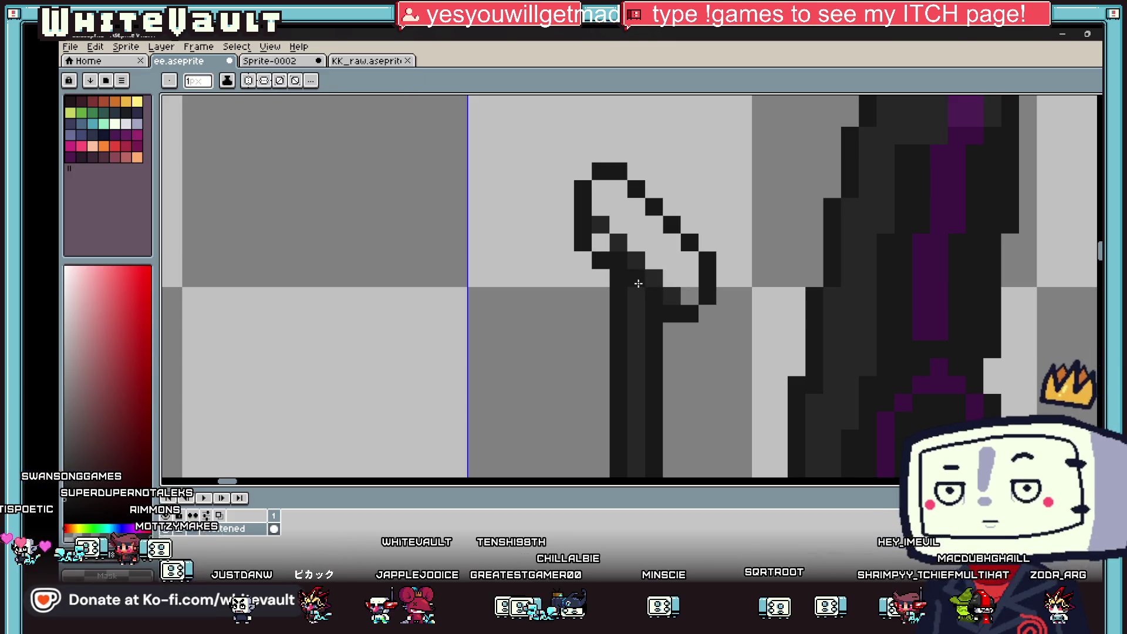
left_click(649, 244)
scroll(650, 245, "down", 3)
Paint a lighter grey highlight along the staff head's crook, sampled from the sprite.
key("i")
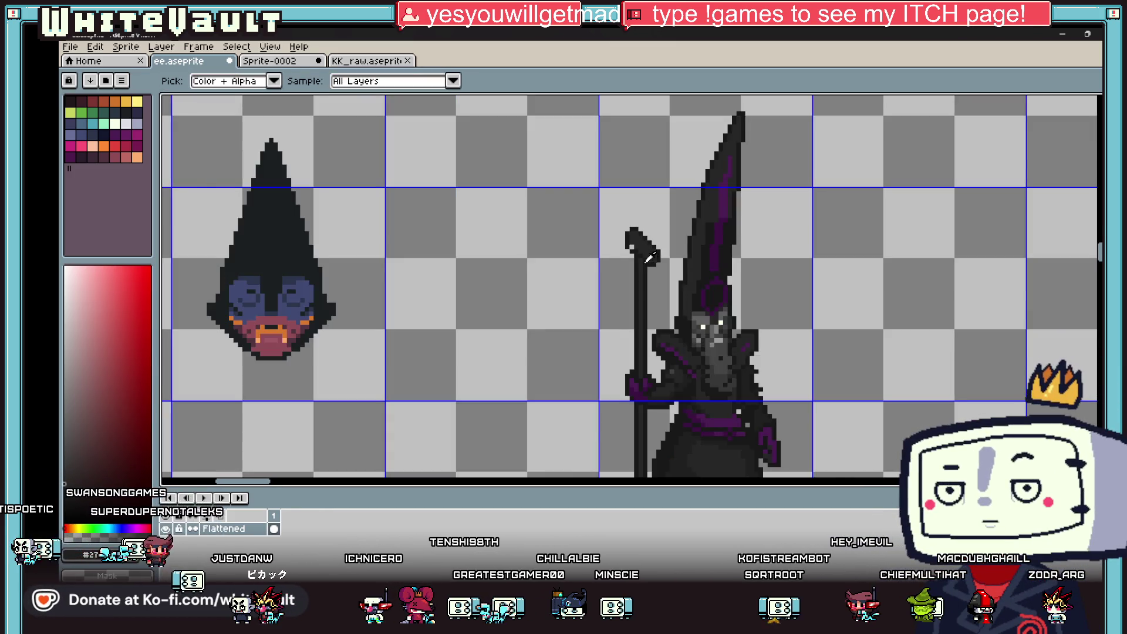
scroll(735, 349, "up", 2)
left_click(757, 381)
key("b")
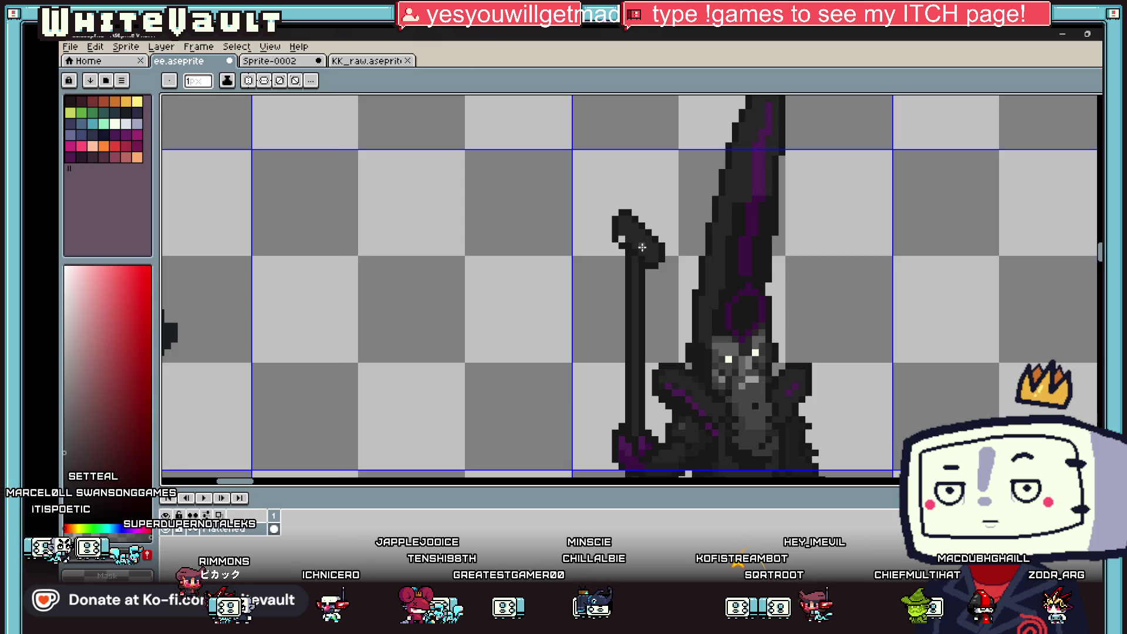
scroll(622, 219, "up", 3)
mouse_move(614, 207)
left_mouse_down()
mouse_move(684, 304)
mouse_move(714, 329)
mouse_move(722, 310)
mouse_move(646, 300)
left_mouse_up()
key("i")
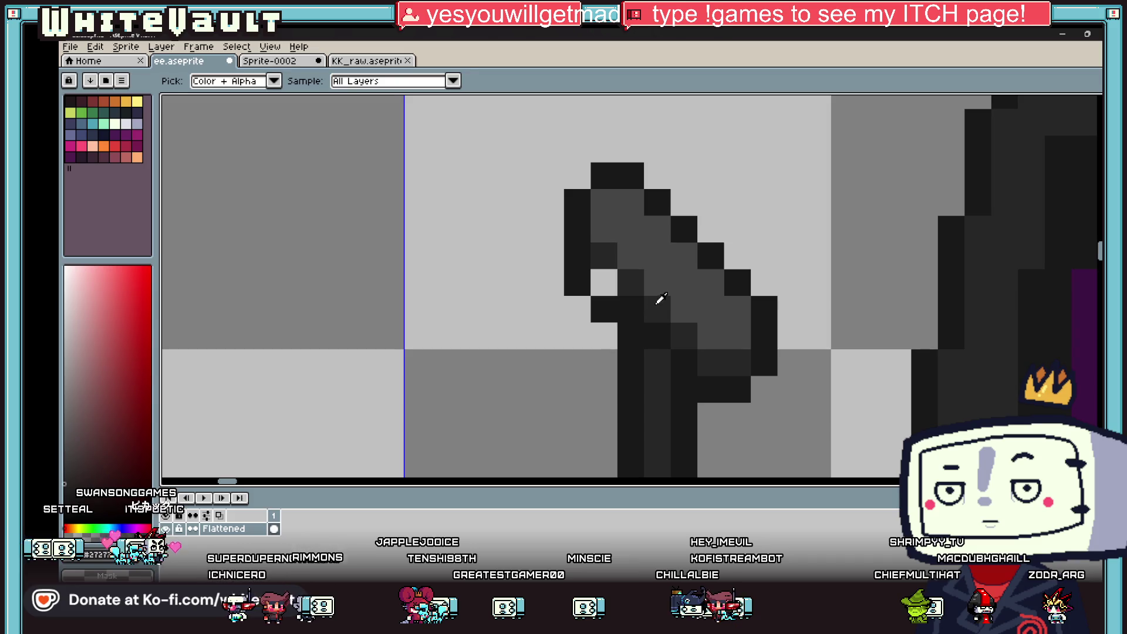
key("b")
scroll(626, 282, "down", 5)
scroll(719, 320, "up", 1)
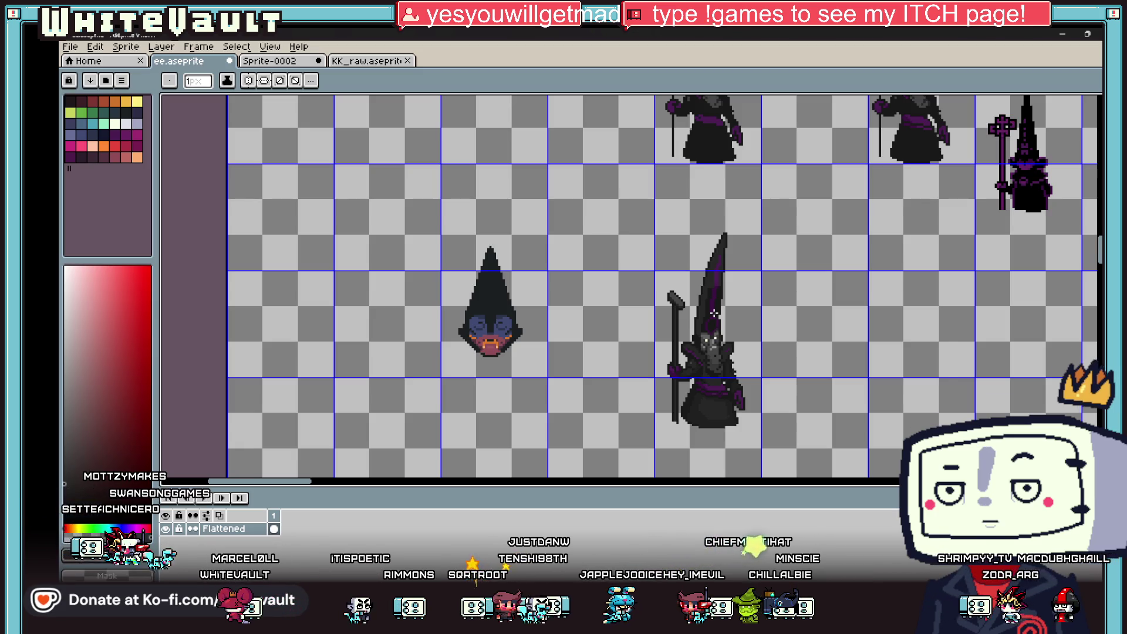
key("b")
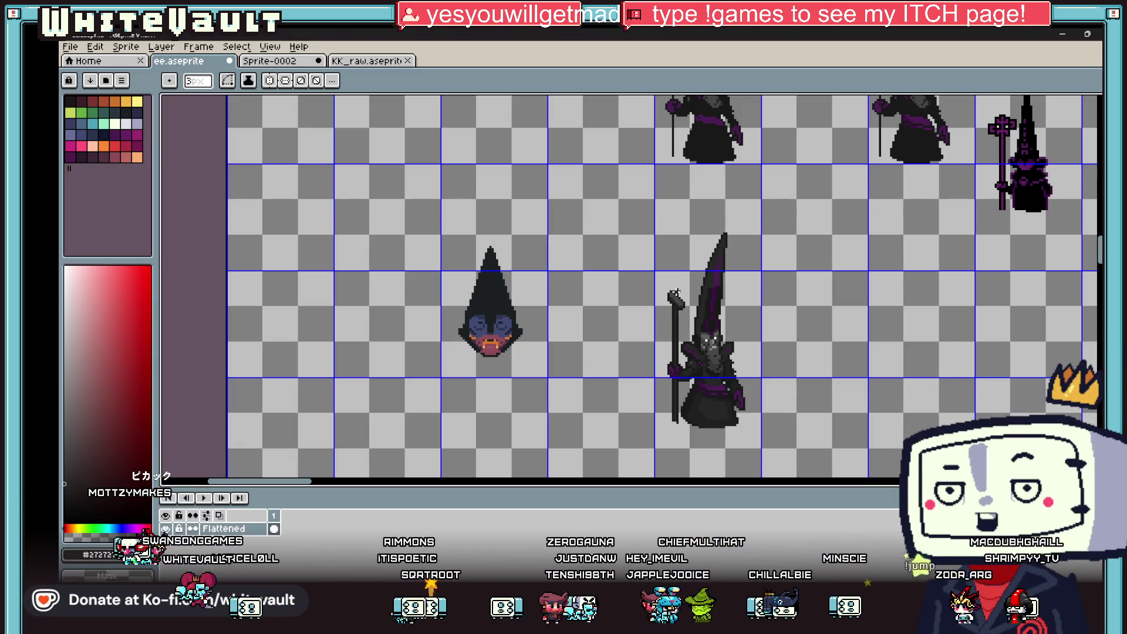
scroll(704, 310, "up", 5)
Shrink the brush back to 1px for pixel corrections on the staff head.
key("minus")
key("minus")
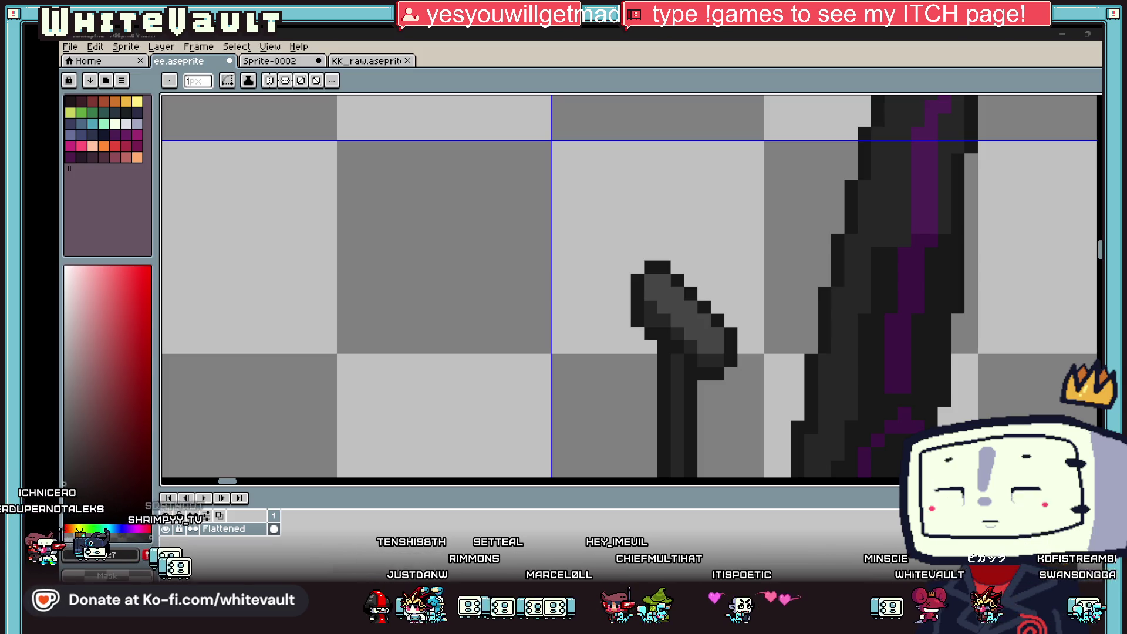
right_click(939, 508)
left_click(960, 414)
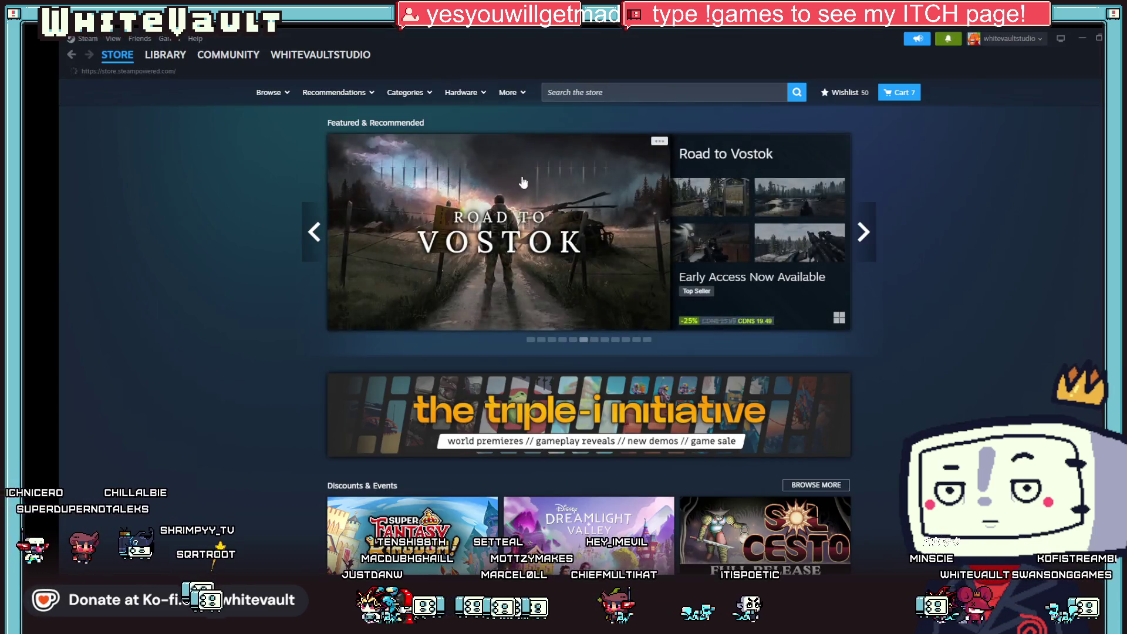
left_click(165, 73)
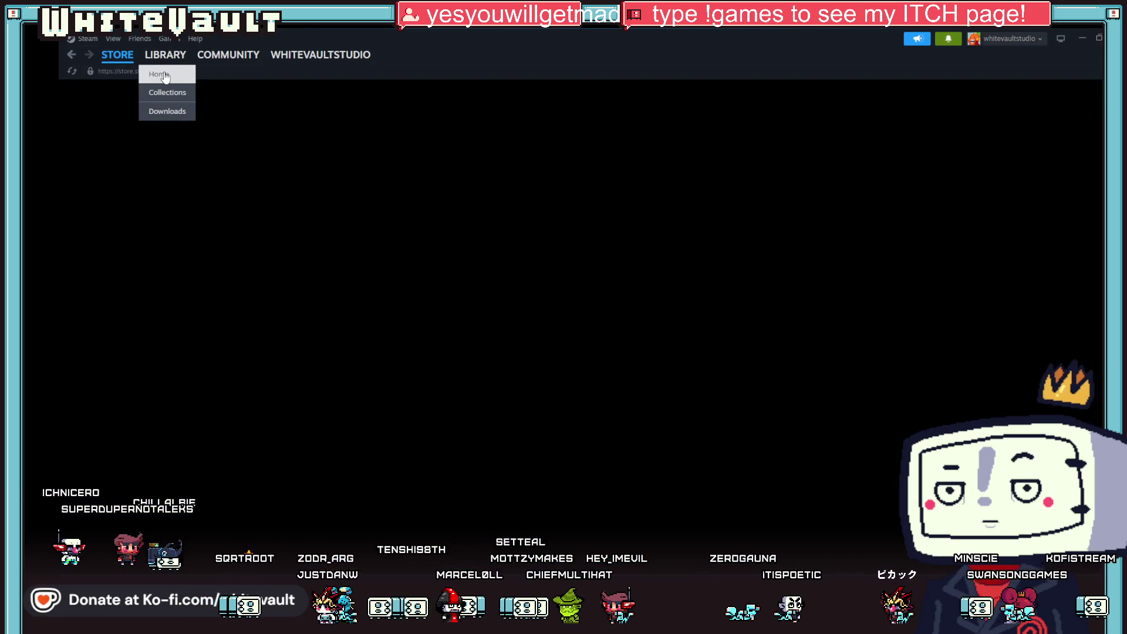
left_click(196, 126)
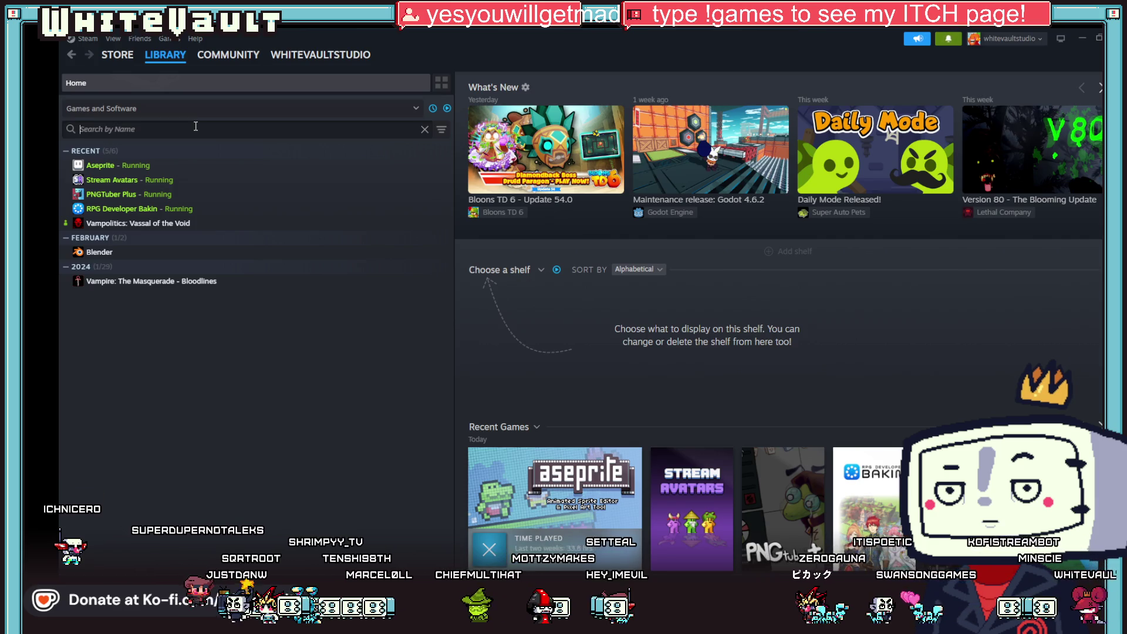
type("xcom")
key("ctrl+a")
key("BackSpace")
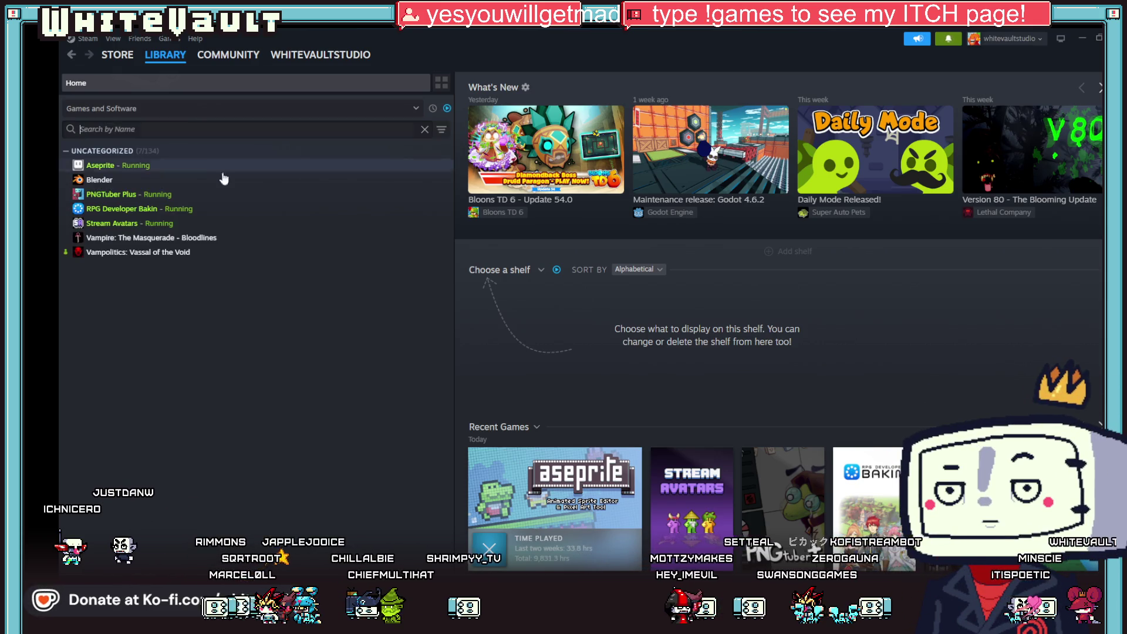
left_click(447, 110)
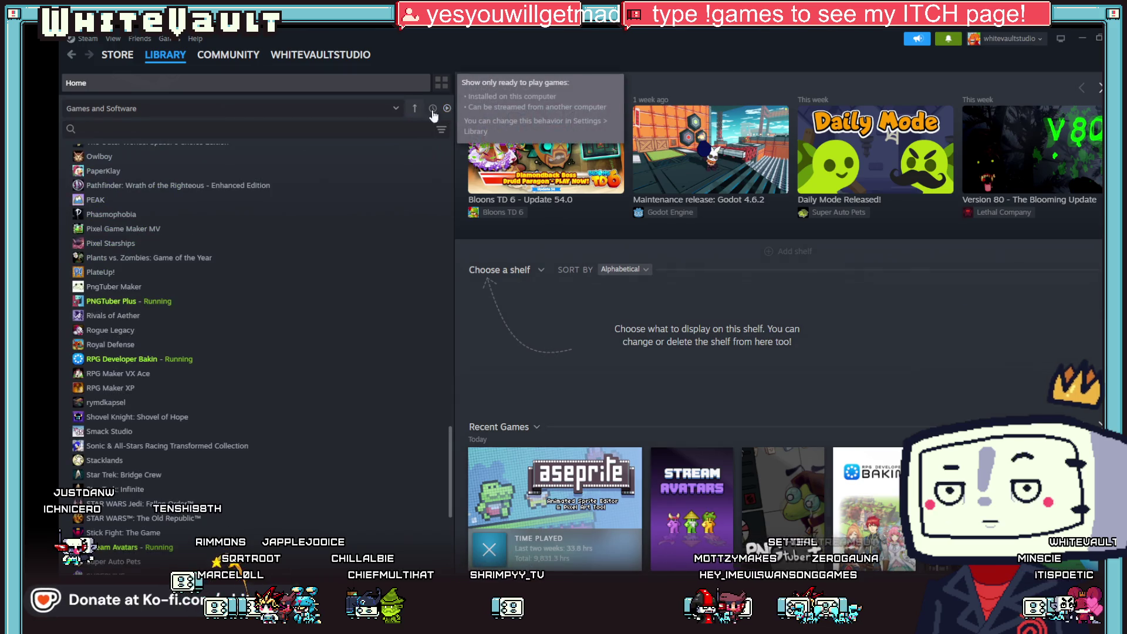
left_click(275, 130)
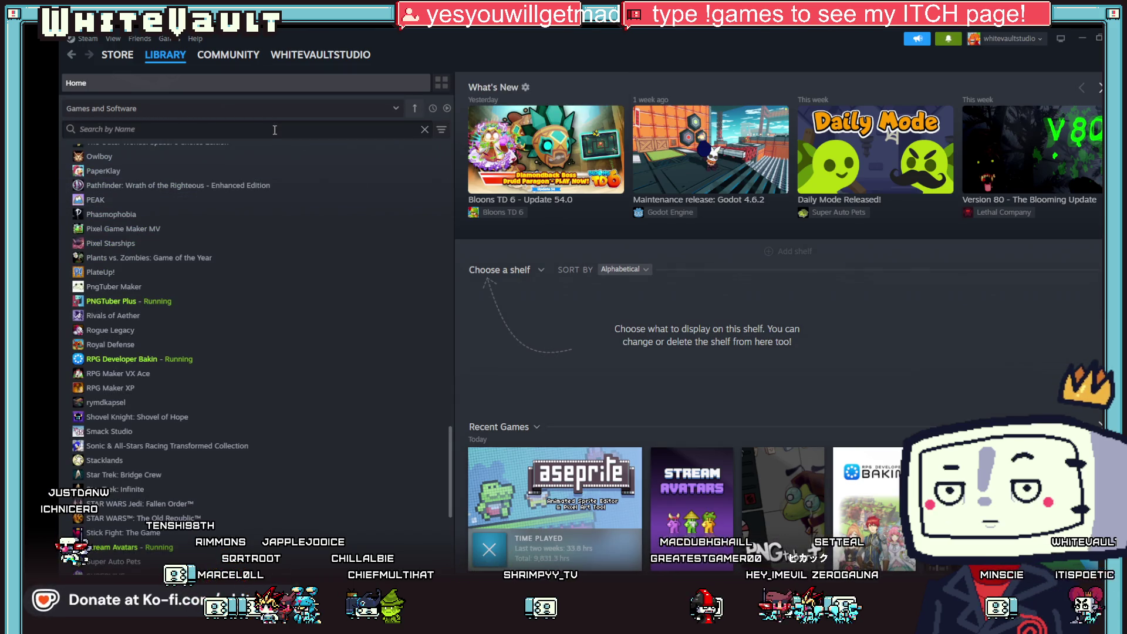
type("xc")
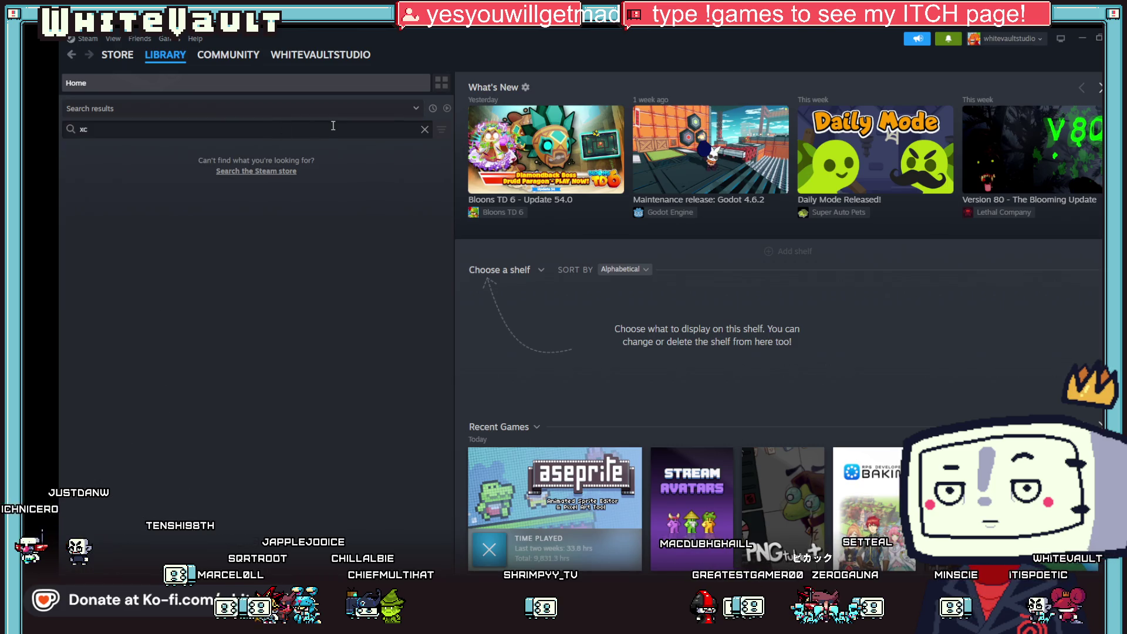
key("BackSpace")
key("BackSpace")
scroll(315, 200, "down", 10)
scroll(316, 230, "down", 3)
scroll(332, 226, "up", 10)
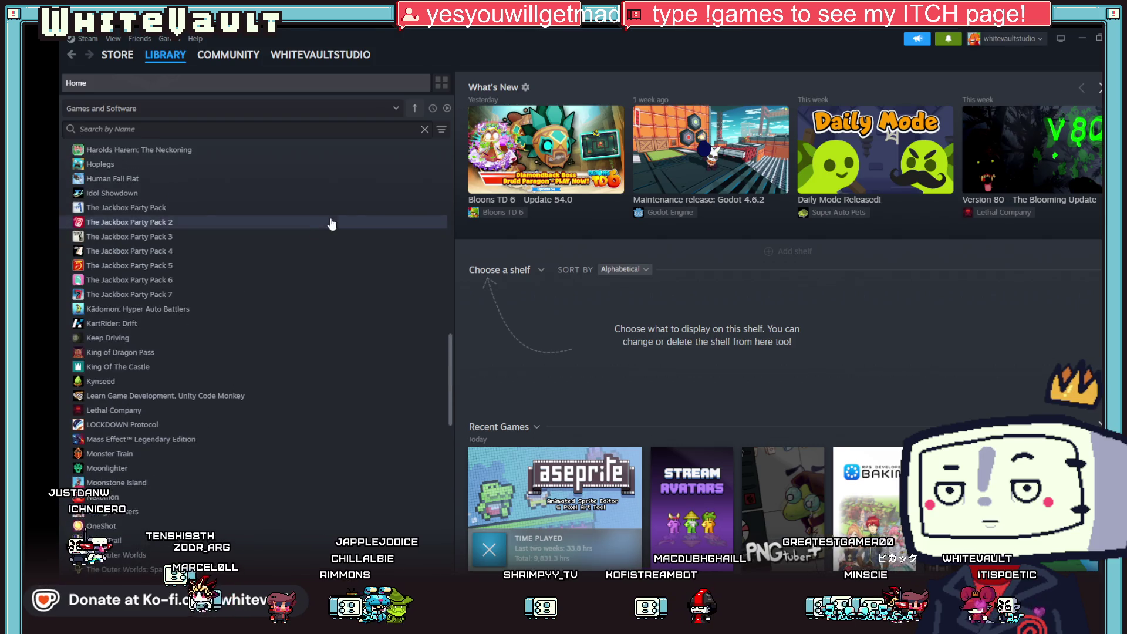
scroll(332, 224, "up", 15)
scroll(342, 269, "down", 5)
scroll(344, 299, "down", 10)
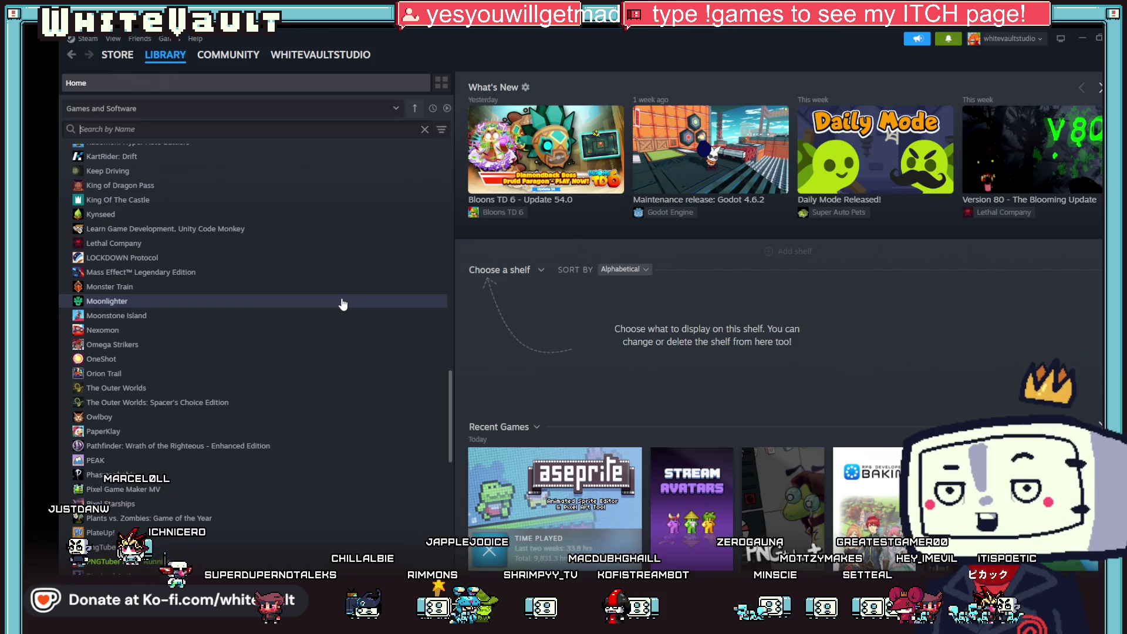
left_click(176, 272)
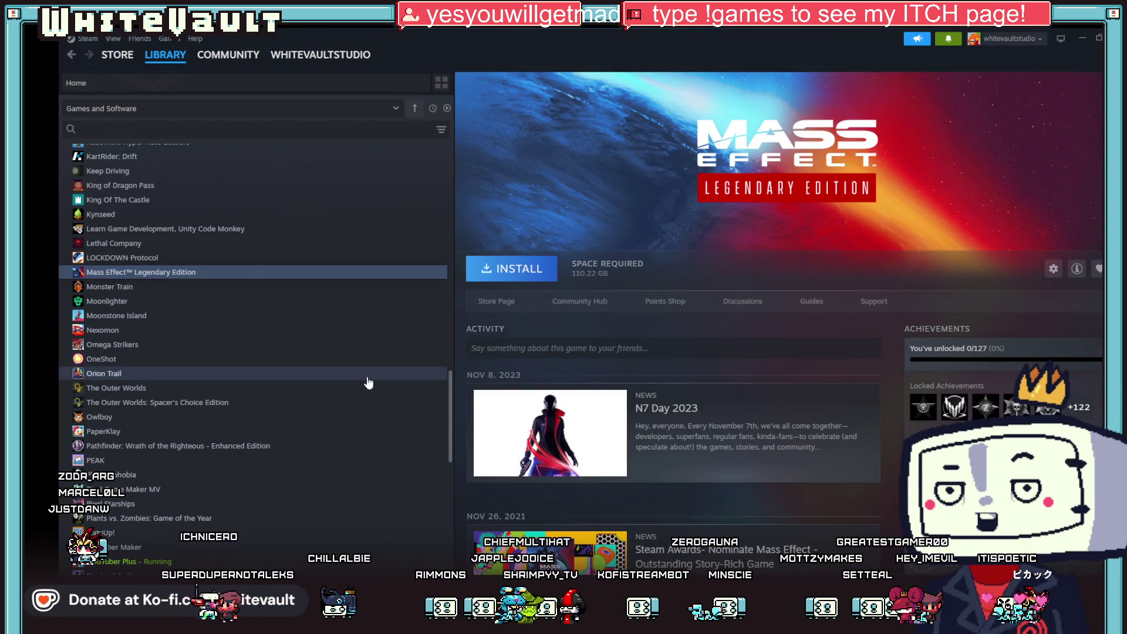
scroll(369, 383, "down", 5)
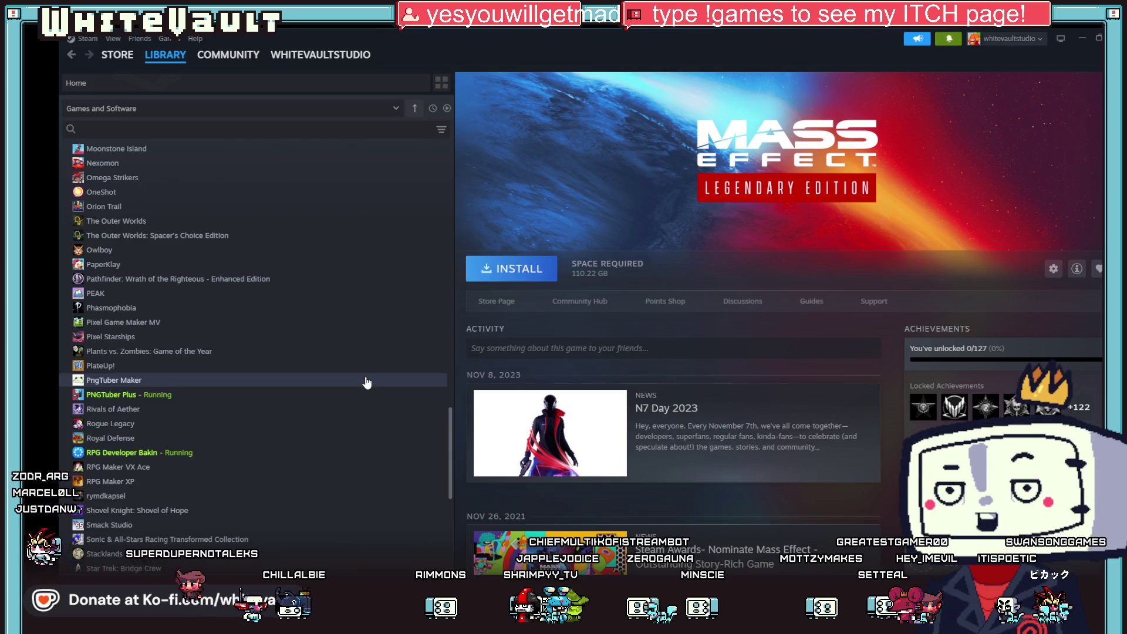
scroll(367, 382, "down", 3)
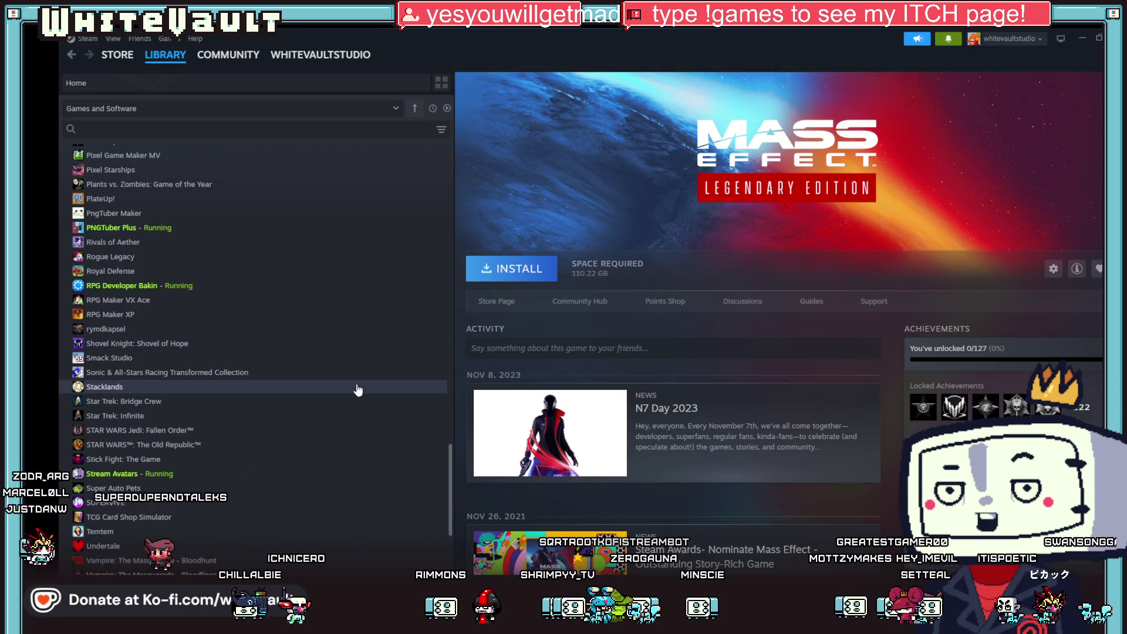
left_click(225, 401)
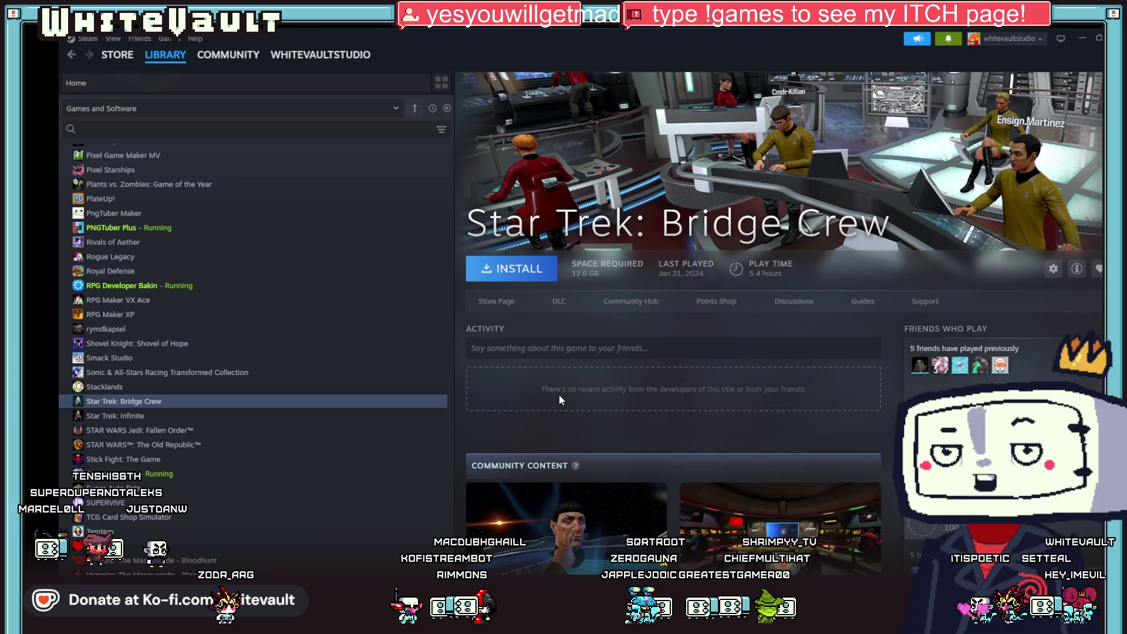
scroll(244, 403, "down", 1)
scroll(245, 406, "down", 1)
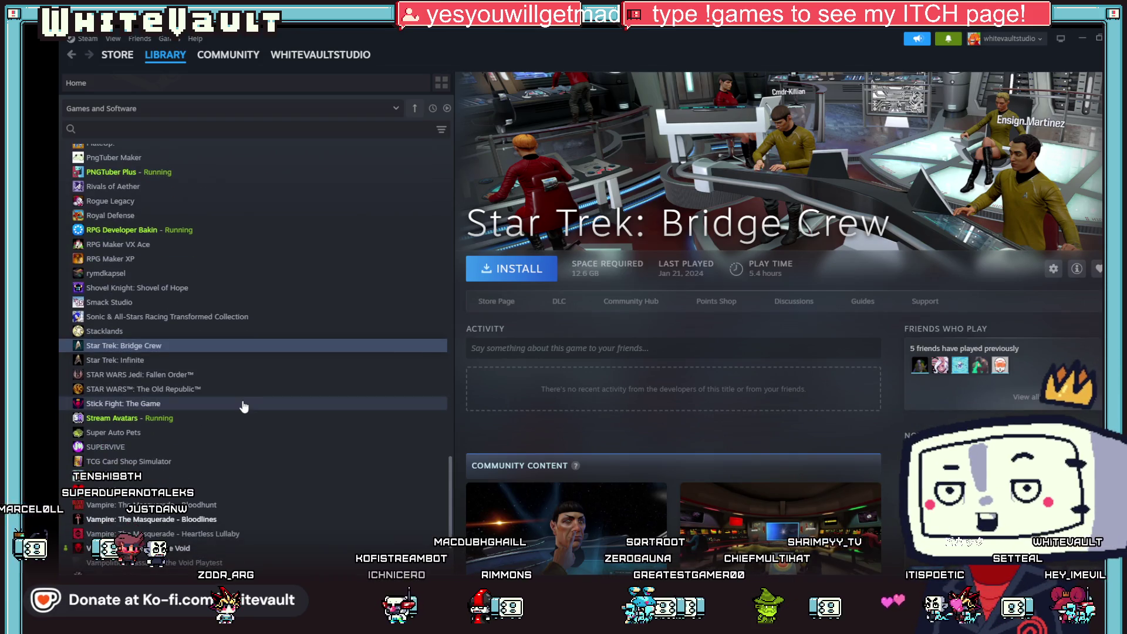
scroll(244, 404, "down", 3)
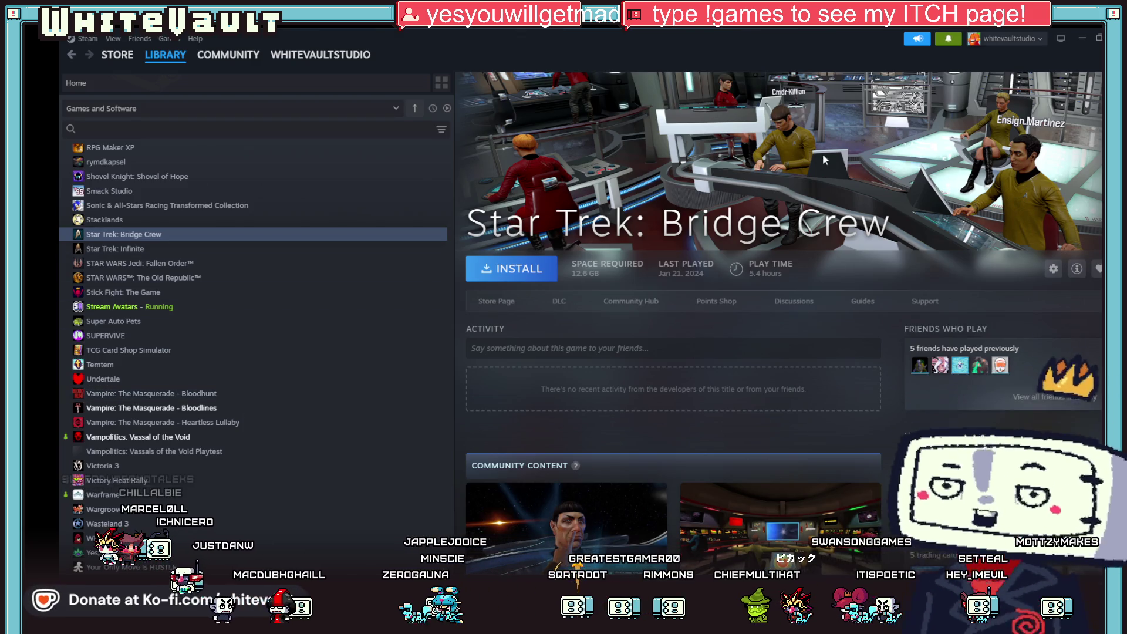
left_click(1082, 37)
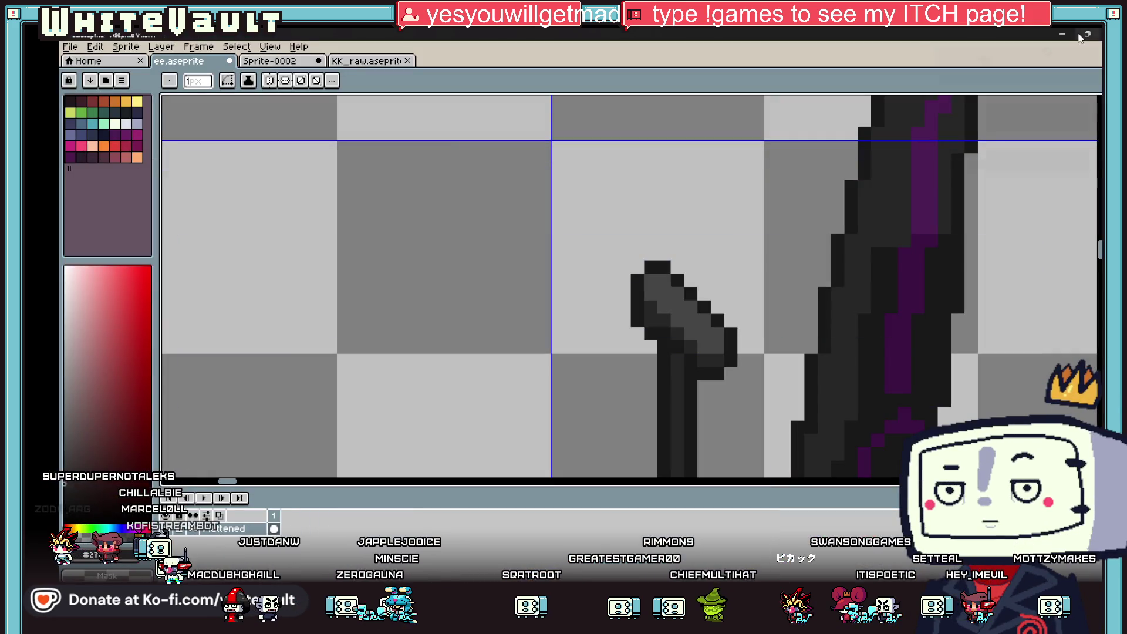
mouse_move(1082, 36)
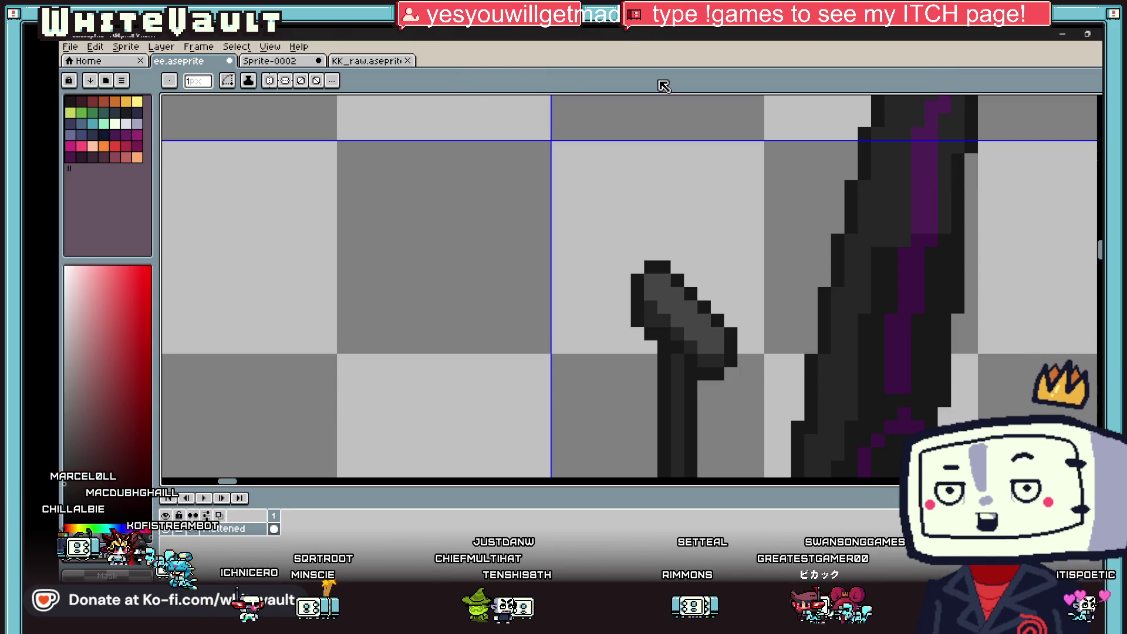
scroll(705, 168, "down", 6)
scroll(719, 159, "up", 2)
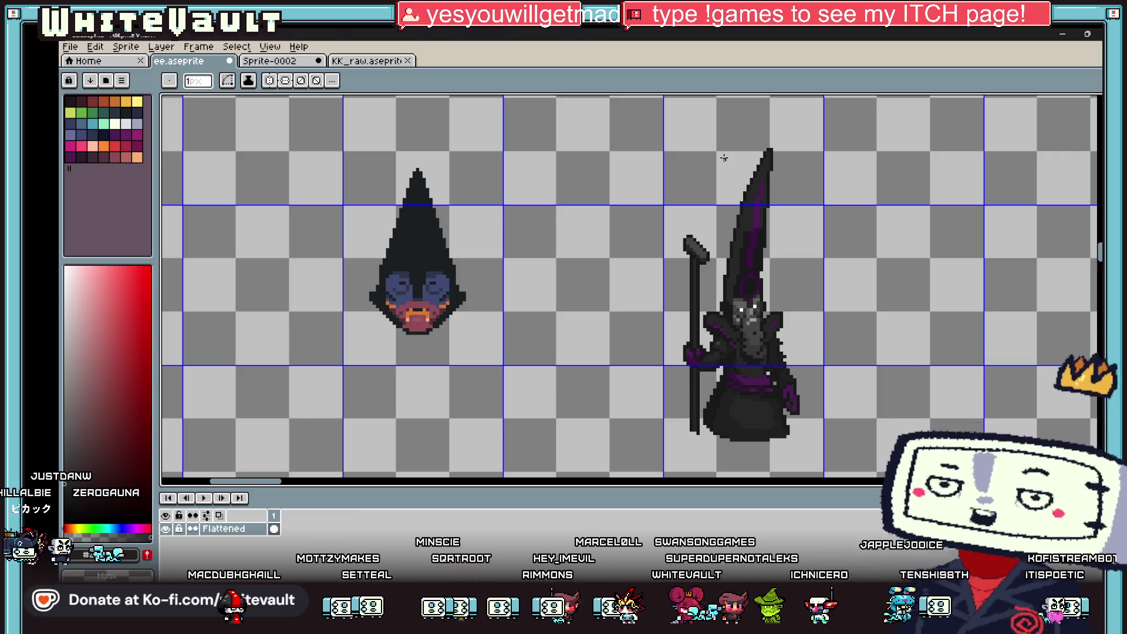
Sample a staff grey and add a lighter highlight pixel on the staff.
key("i")
scroll(697, 269, "up", 2)
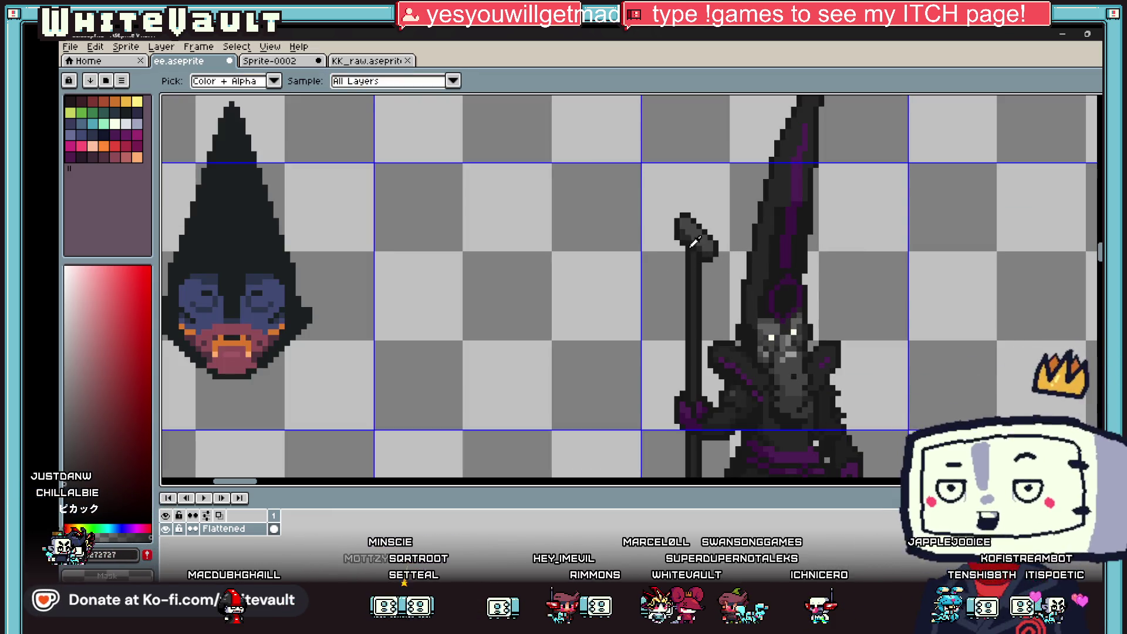
scroll(716, 254, "down", 2)
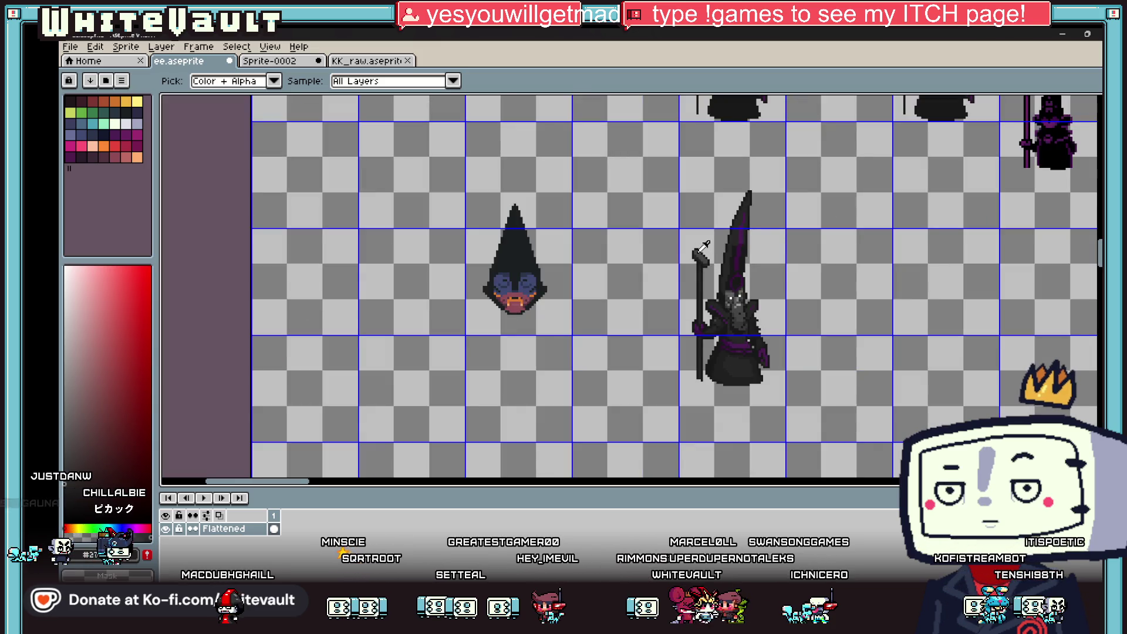
scroll(716, 255, "up", 4)
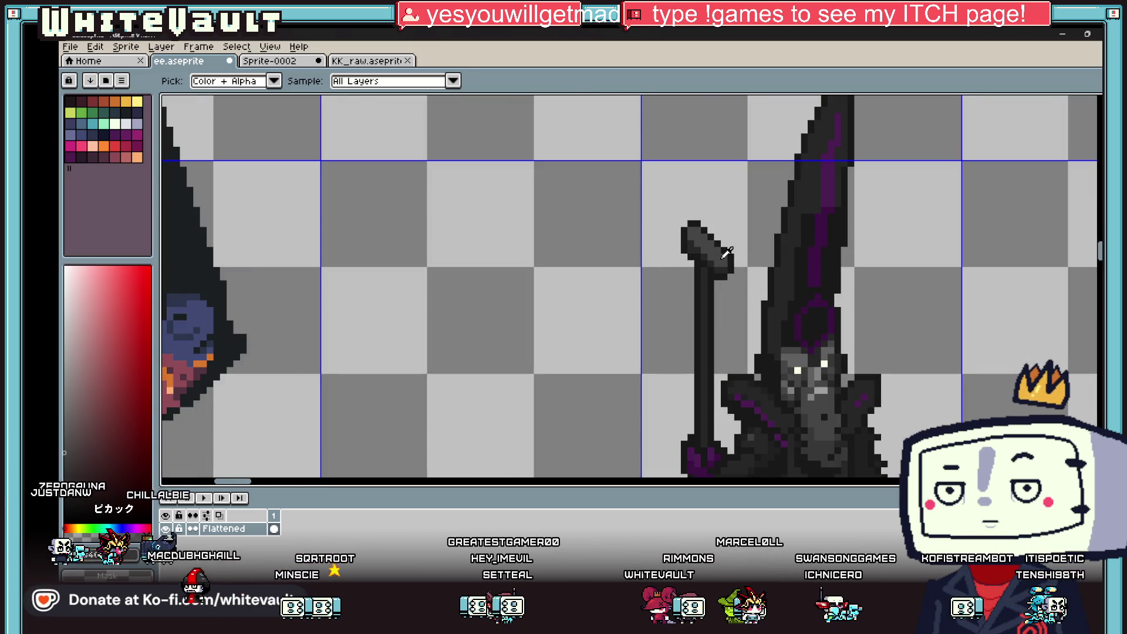
key("b")
scroll(720, 293, "up", 3)
left_click(707, 323)
Pencil the new prong's stepped outline and its diagonal dark edge below the crossbar.
left_click(668, 287)
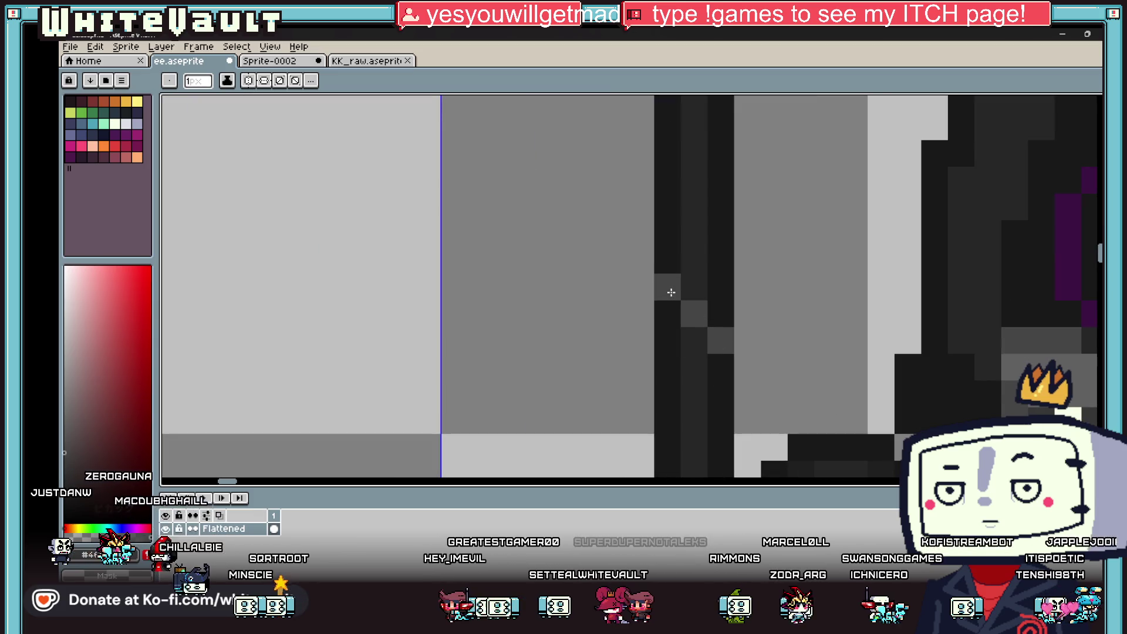
left_click(641, 260)
left_click(615, 234)
left_click(641, 234)
left_click(588, 261)
mouse_move(614, 260)
left_mouse_down()
mouse_move(614, 282)
mouse_move(717, 392)
mouse_move(773, 394)
left_mouse_up()
Shade the prong's interior and darken its bottom and right edges.
left_click(748, 314)
left_click(771, 340)
left_click(774, 367)
left_click(747, 367)
left_click(748, 341)
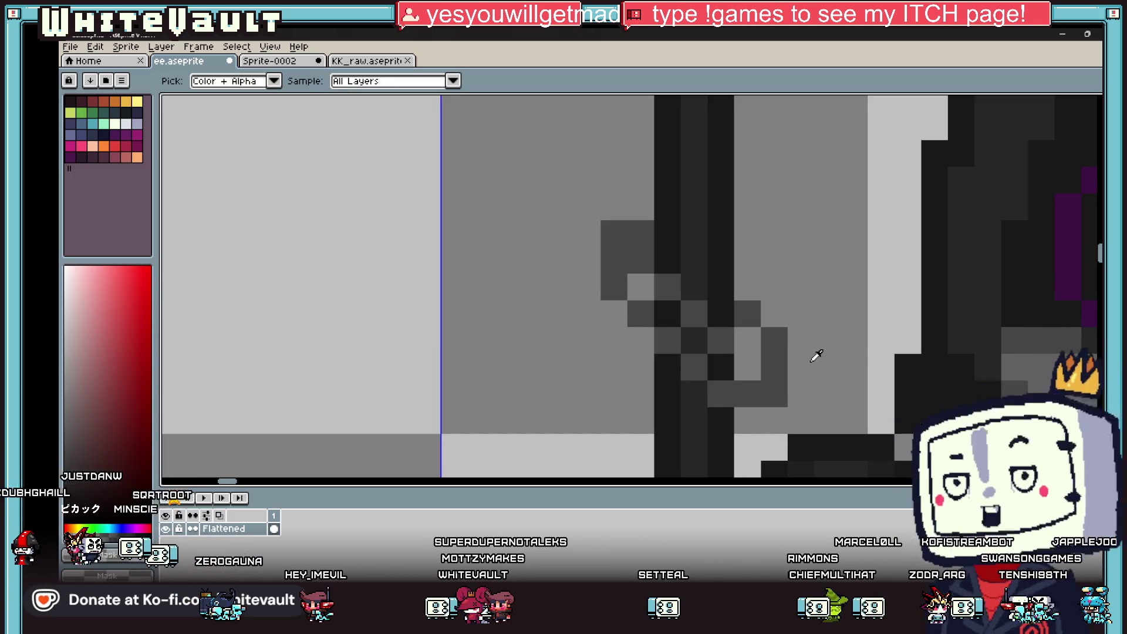
left_click(747, 287)
left_click(774, 314)
left_click(793, 343)
left_click_drag(796, 364, 799, 393)
Outline the prong's left side, lower-left corner and top edge in dark.
left_click(648, 346)
left_click(615, 314)
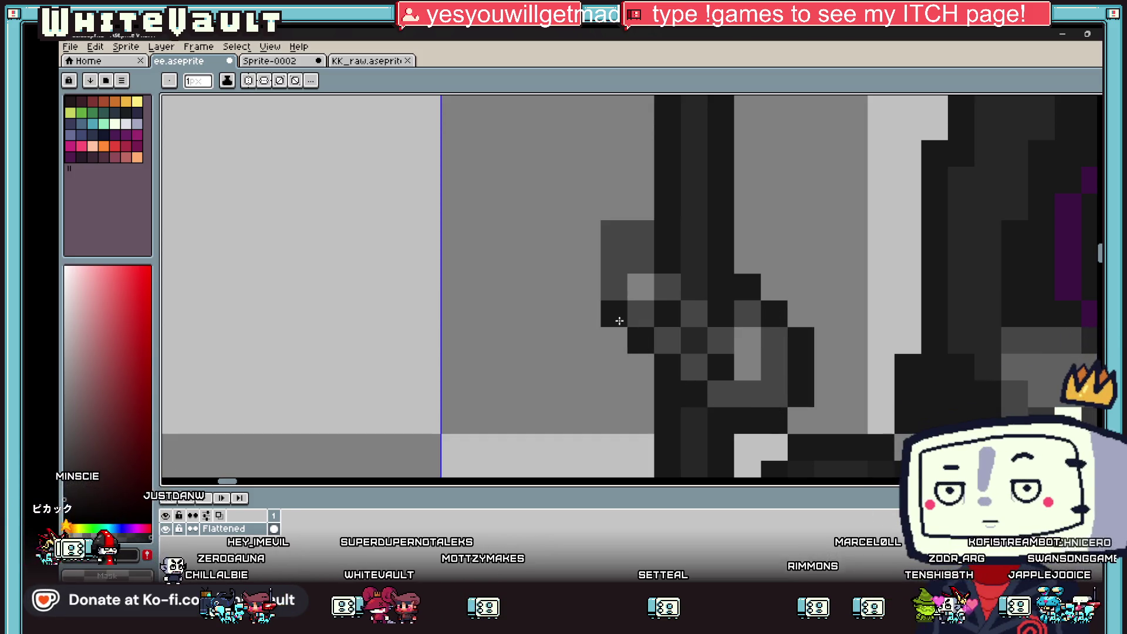
left_click_drag(588, 287, 587, 233)
left_click(614, 207)
left_click(641, 203)
scroll(641, 203, "down", 4)
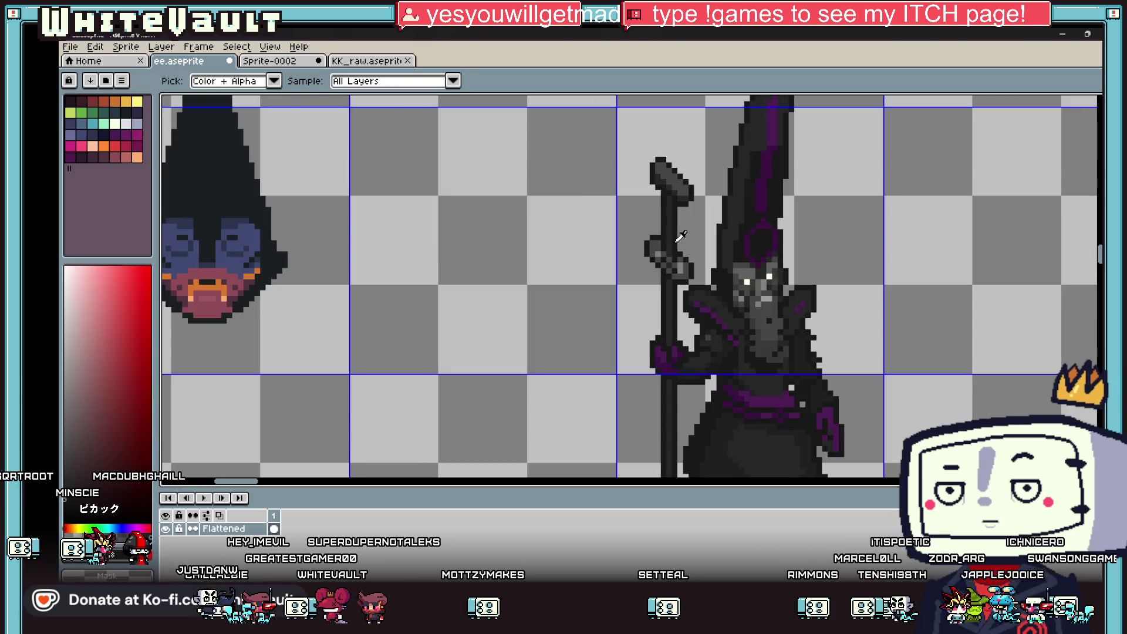
scroll(658, 276, "up", 3)
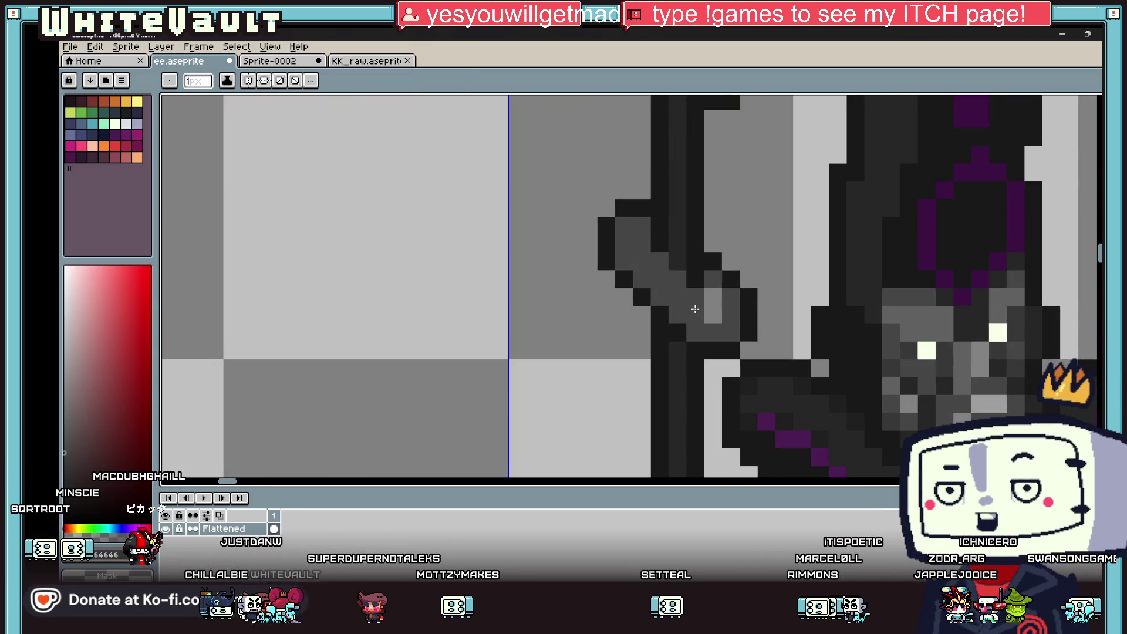
left_click_drag(713, 315, 713, 296)
Outline the prong's underside using staff greys, ending on a slightly darker grey.
key("i")
scroll(705, 252, "down", 3)
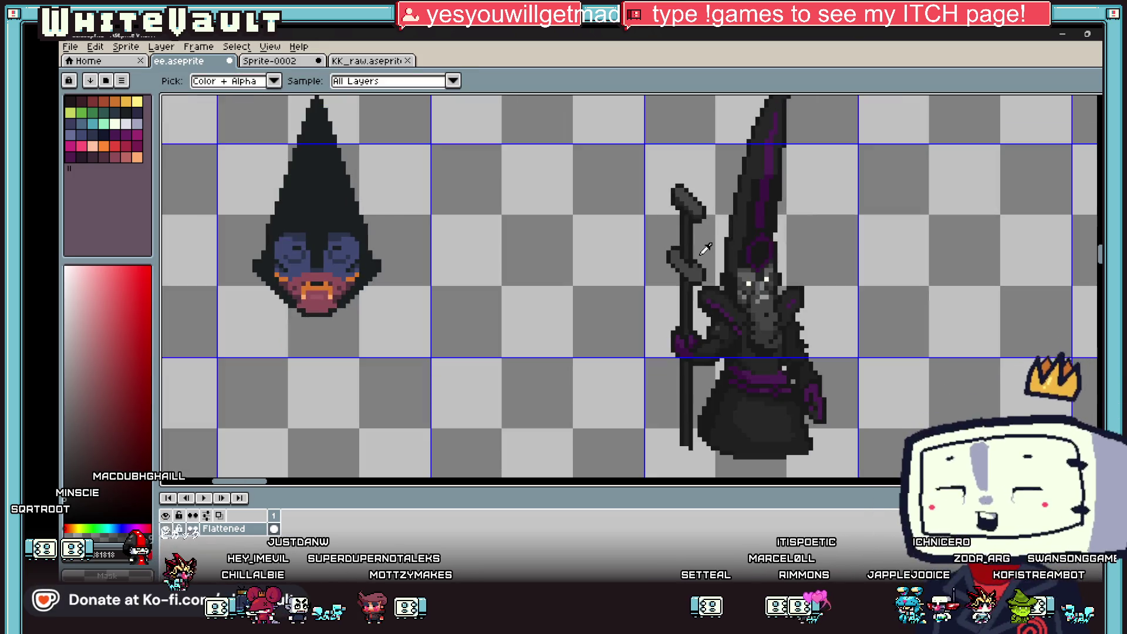
left_click(694, 203)
key("b")
scroll(704, 282, "up", 2)
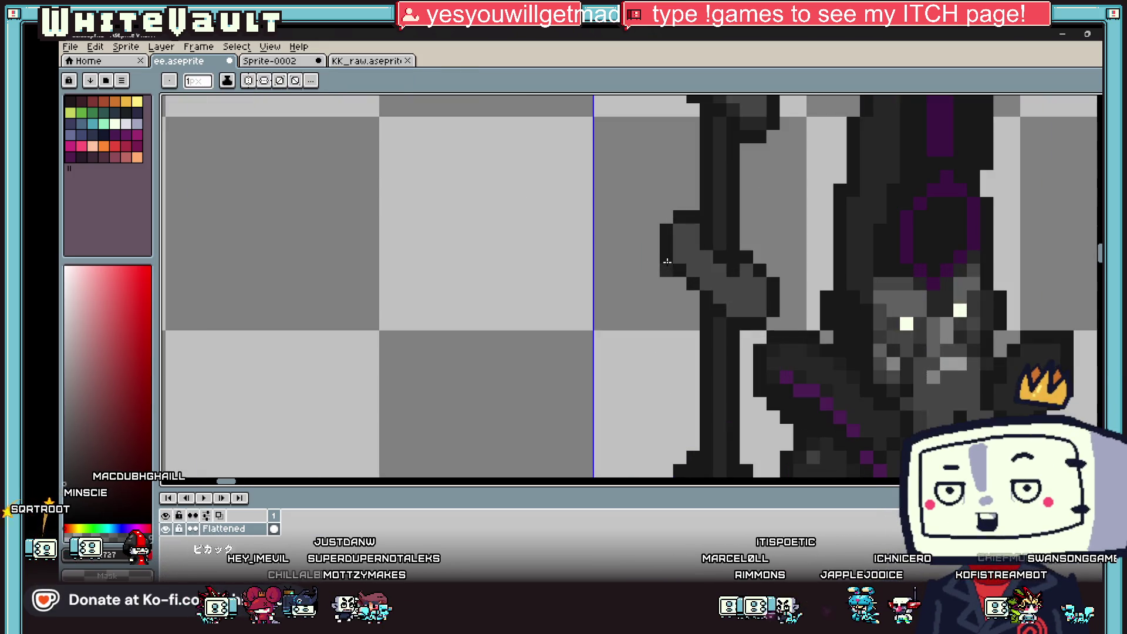
left_click(711, 286, "alt")
left_click_drag(666, 269, 684, 287)
left_click(691, 296)
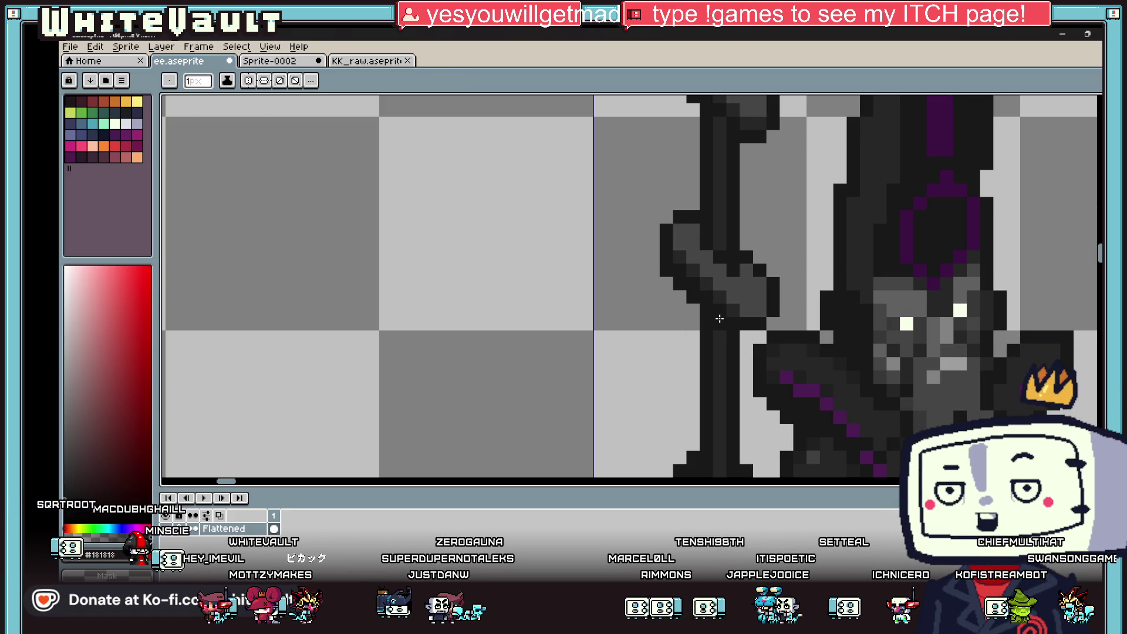
left_click(738, 326, "alt")
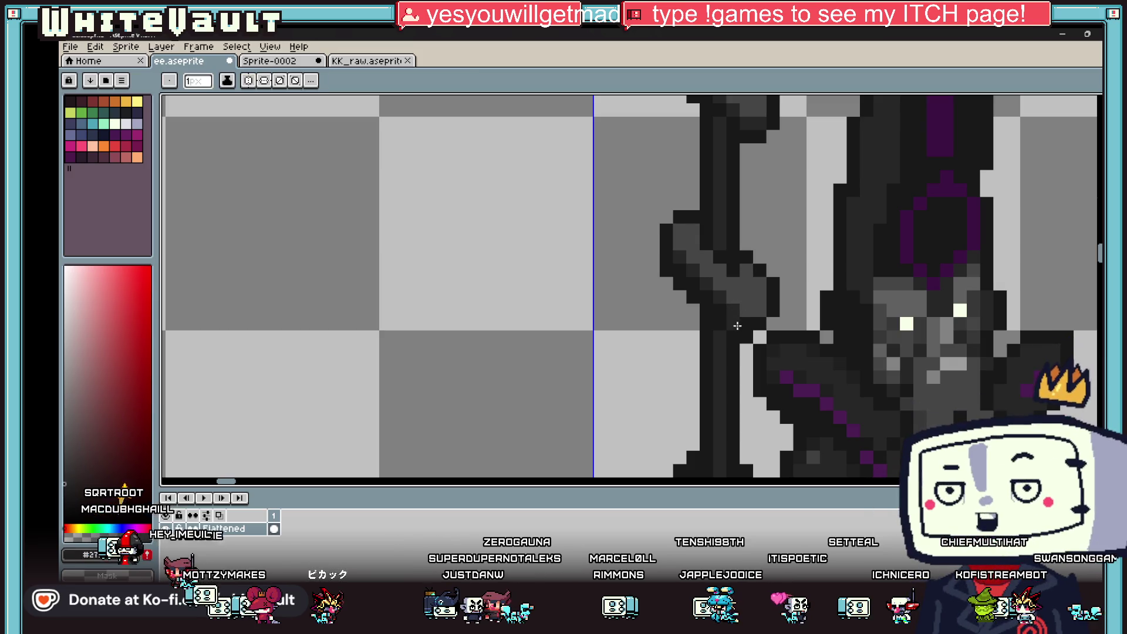
scroll(738, 326, "down", 6)
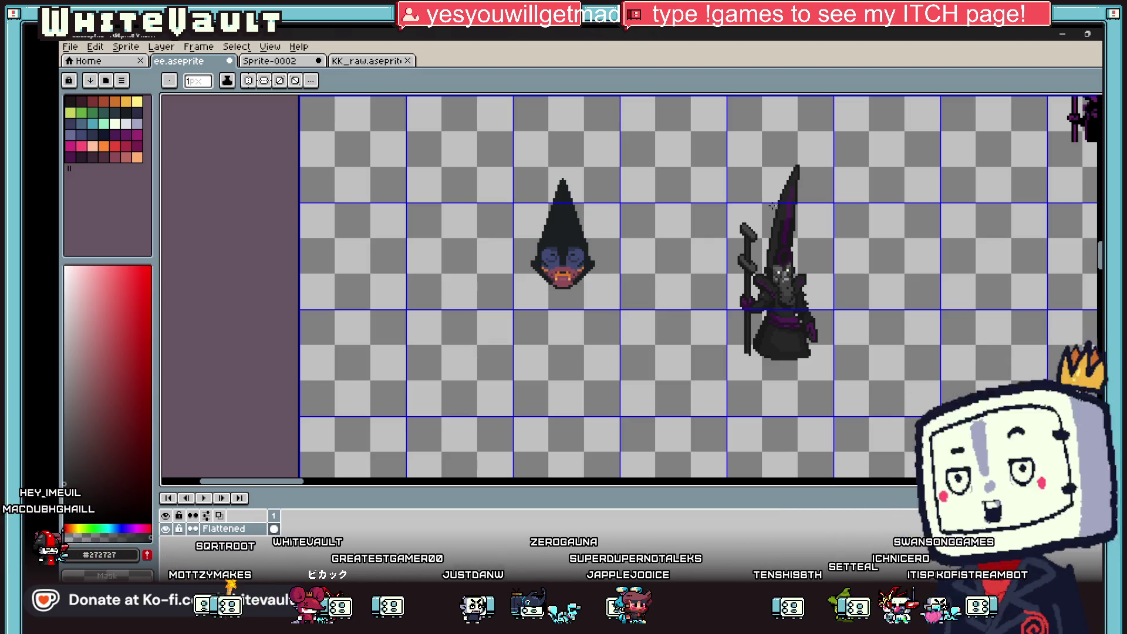
scroll(763, 252, "up", 3)
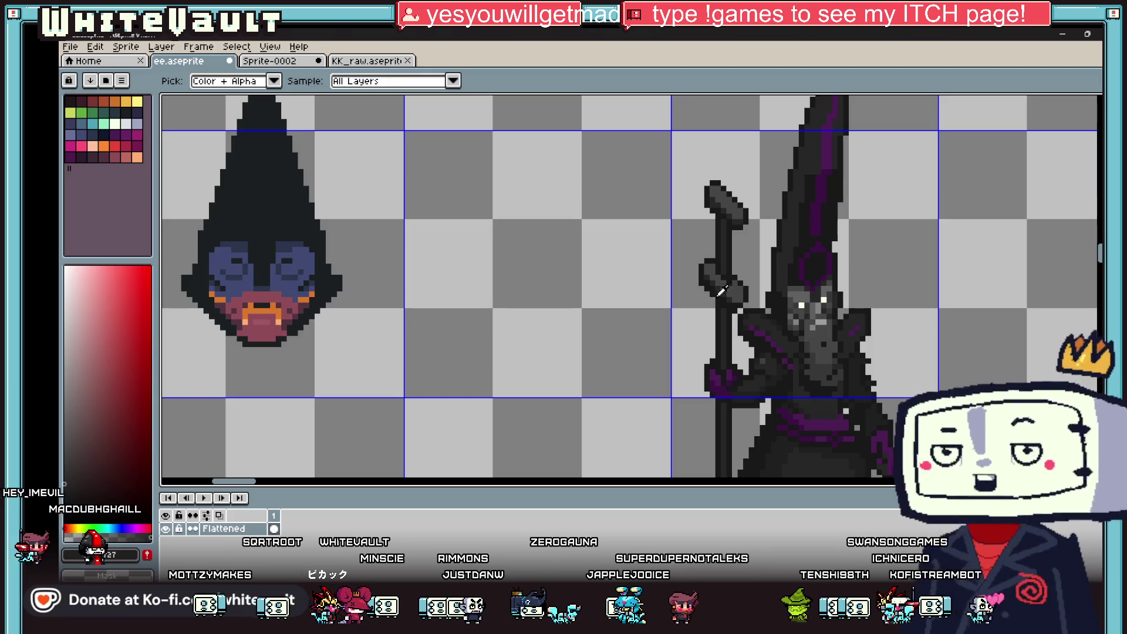
scroll(719, 284, "up", 3)
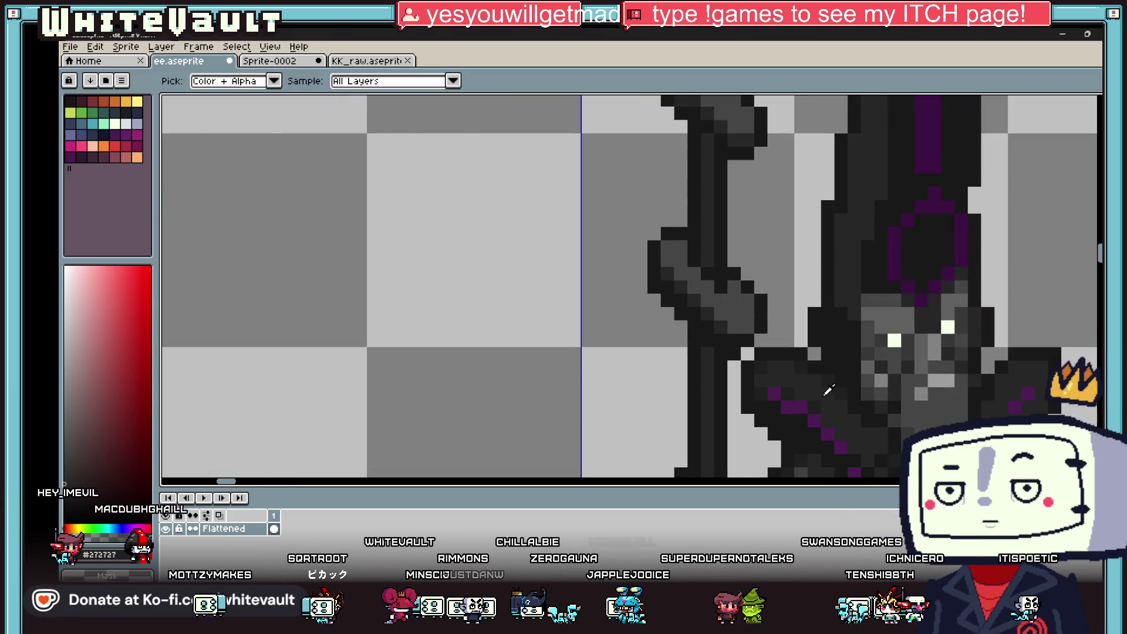
left_click(720, 285, "alt")
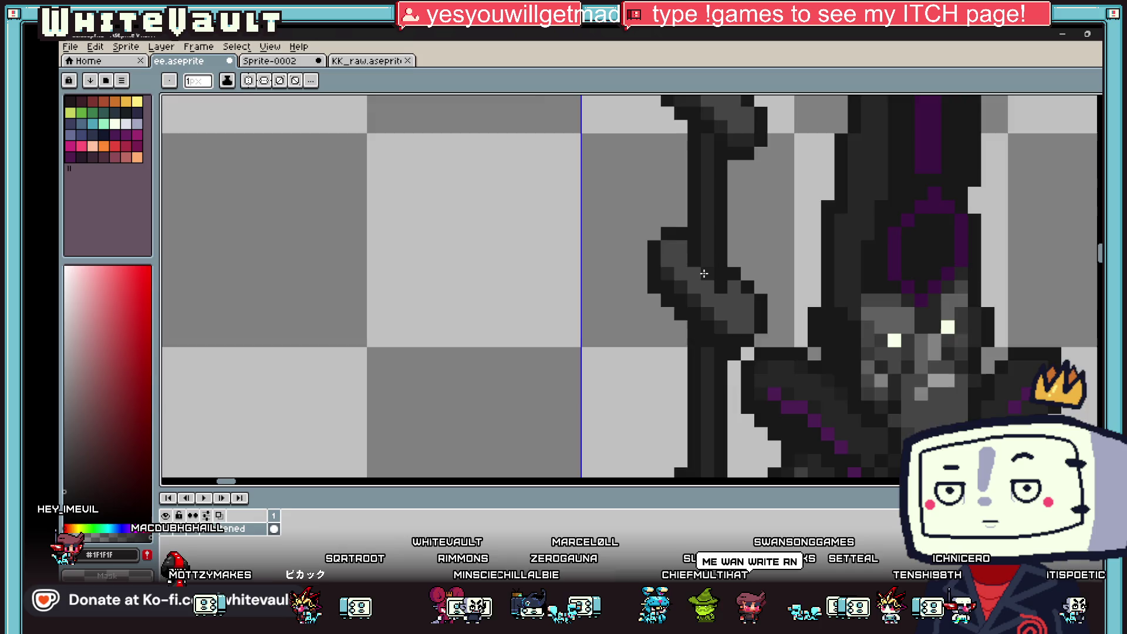
scroll(704, 273, "up", 2)
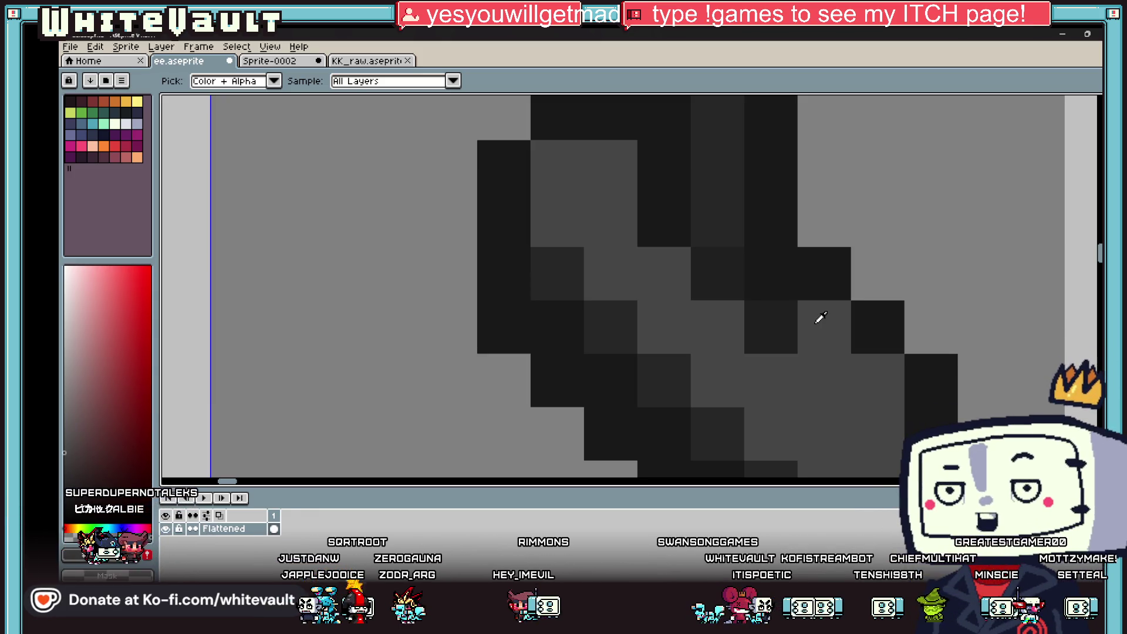
scroll(815, 316, "down", 4)
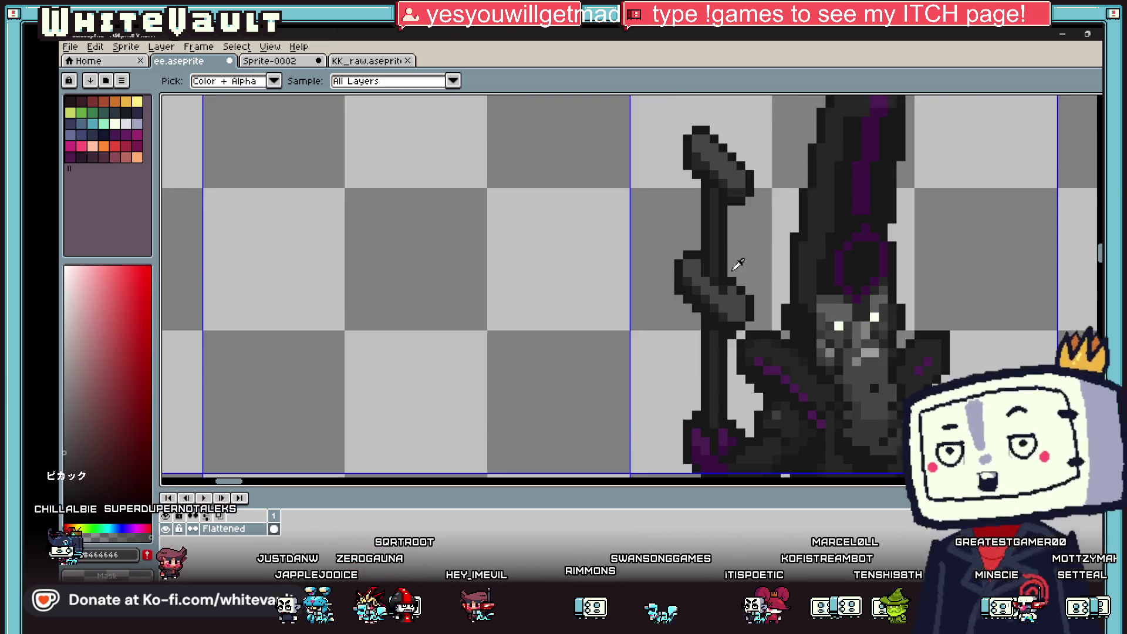
scroll(763, 288, "up", 2)
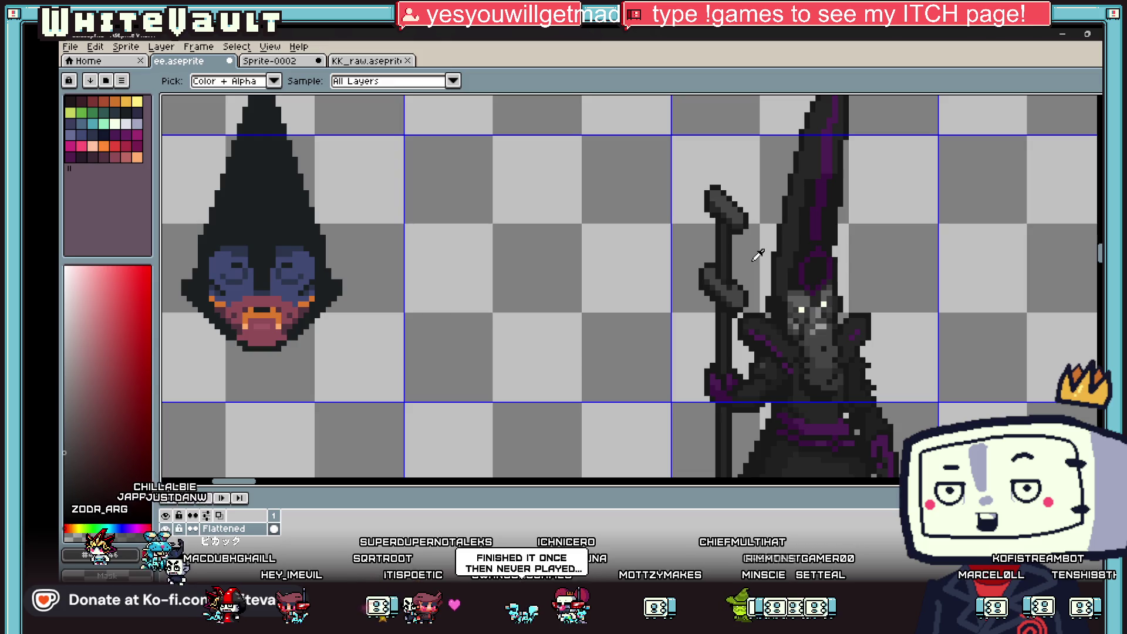
scroll(733, 136, "down", 3)
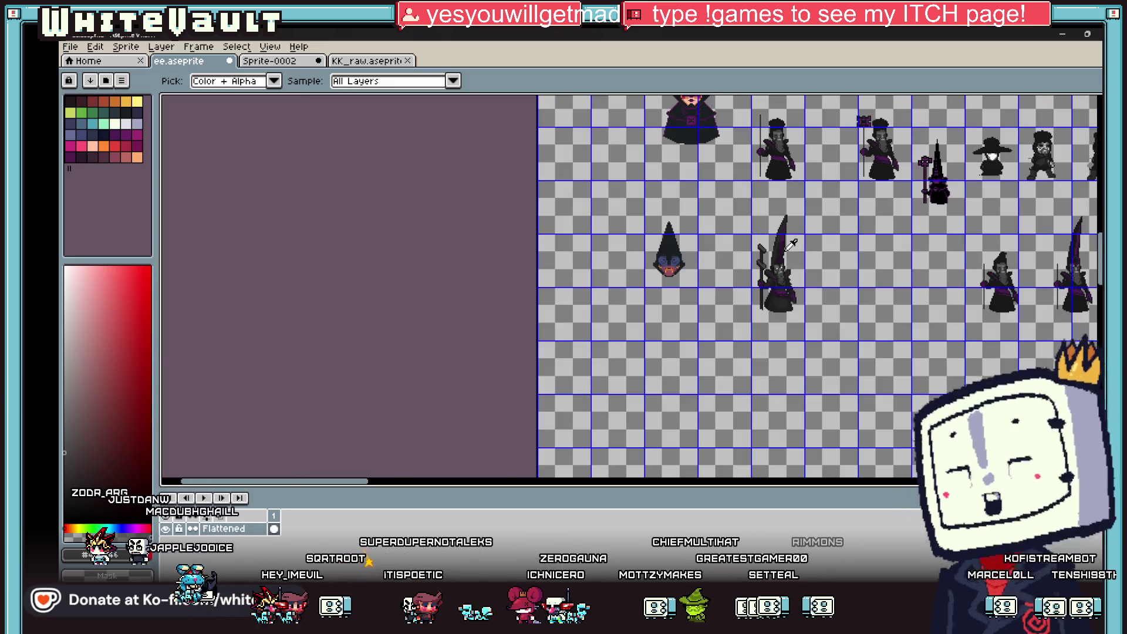
scroll(730, 272, "up", 3)
scroll(728, 303, "up", 2)
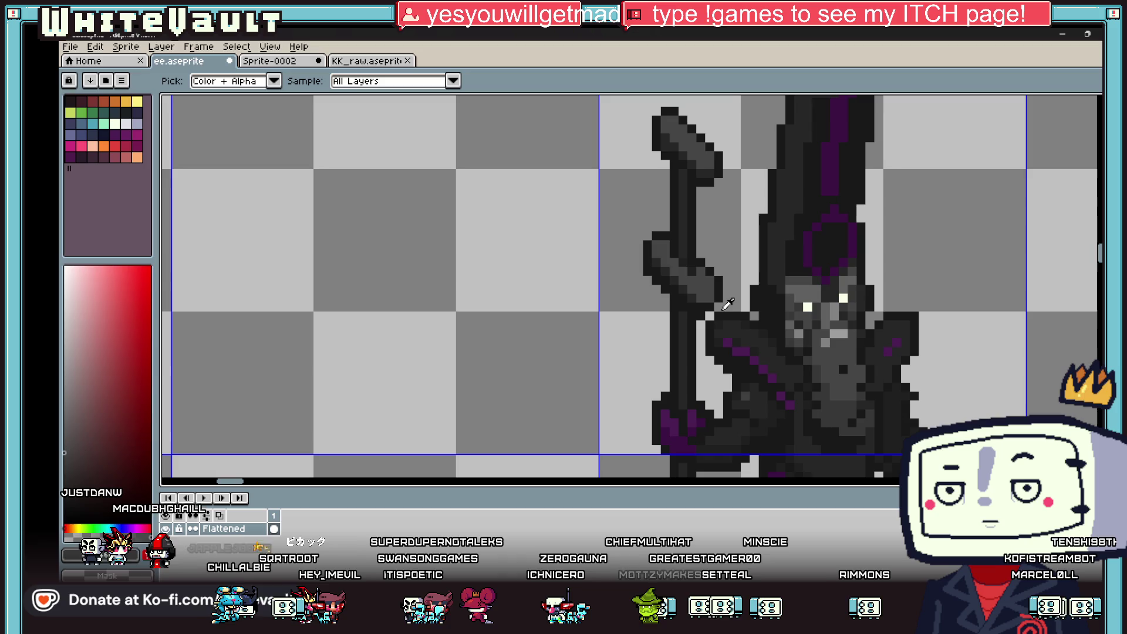
left_click(715, 273, "alt")
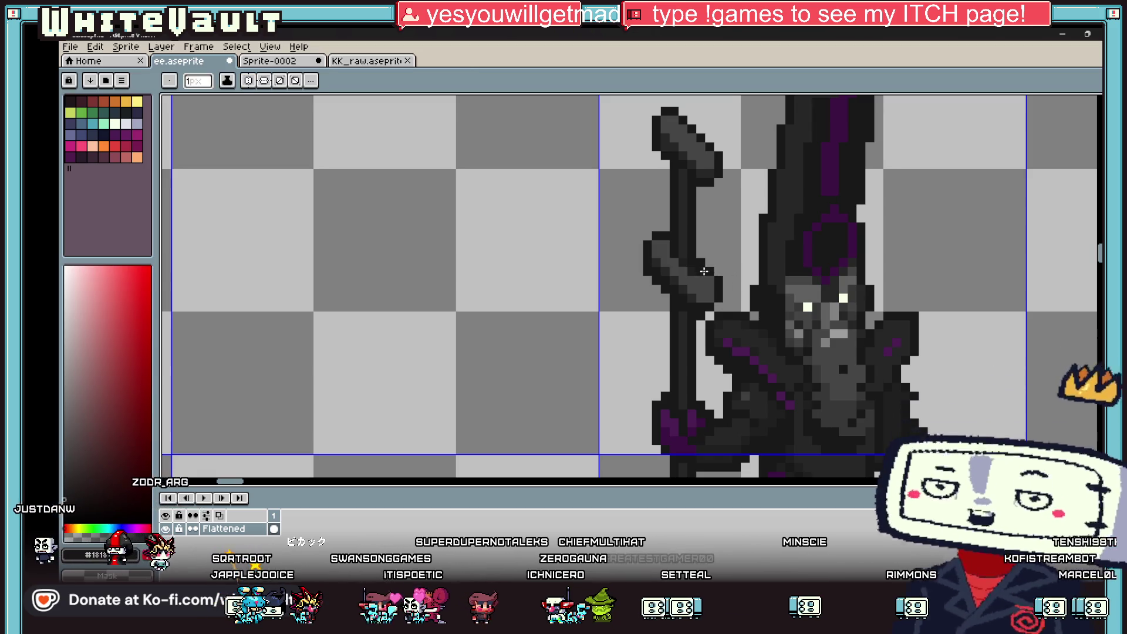
scroll(709, 315, "up", 1)
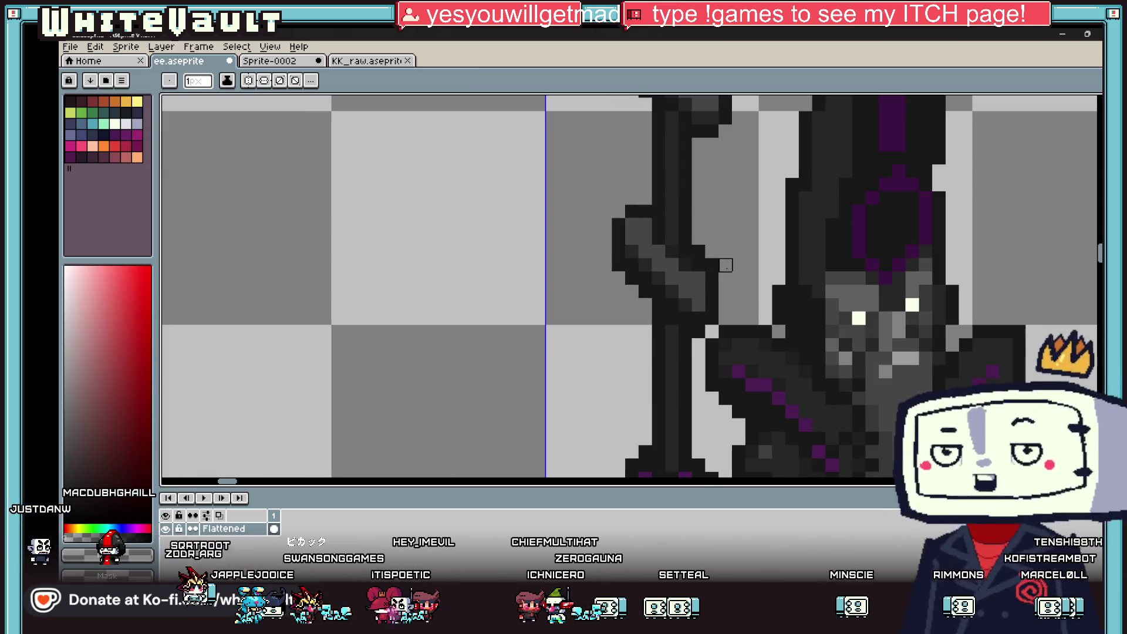
scroll(705, 259, "down", 2)
scroll(703, 256, "up", 2)
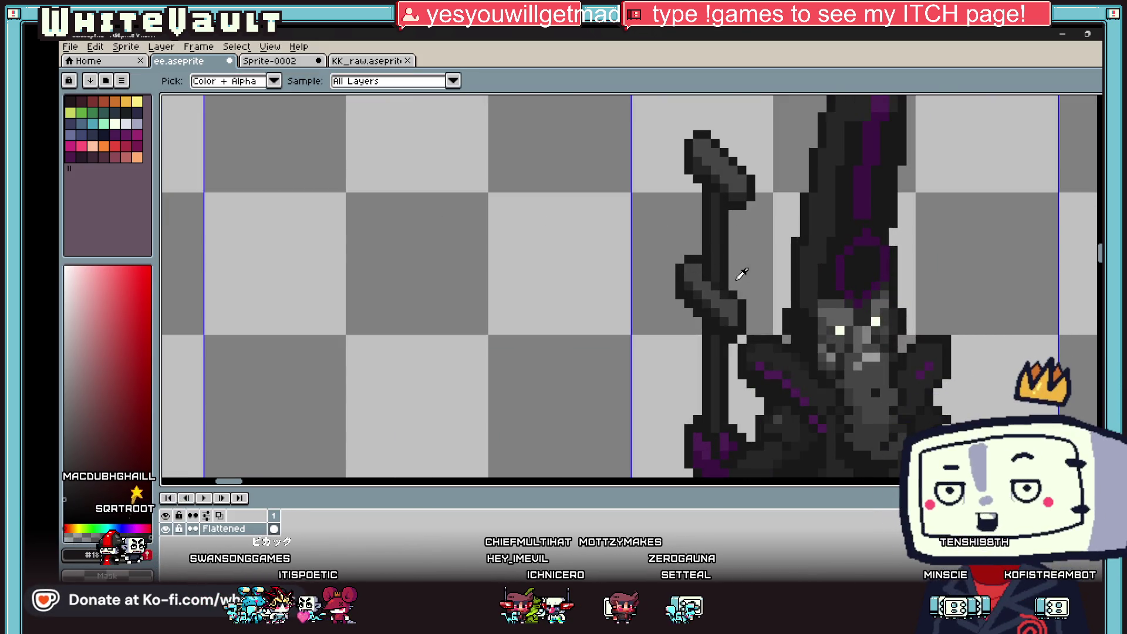
scroll(738, 298, "down", 3)
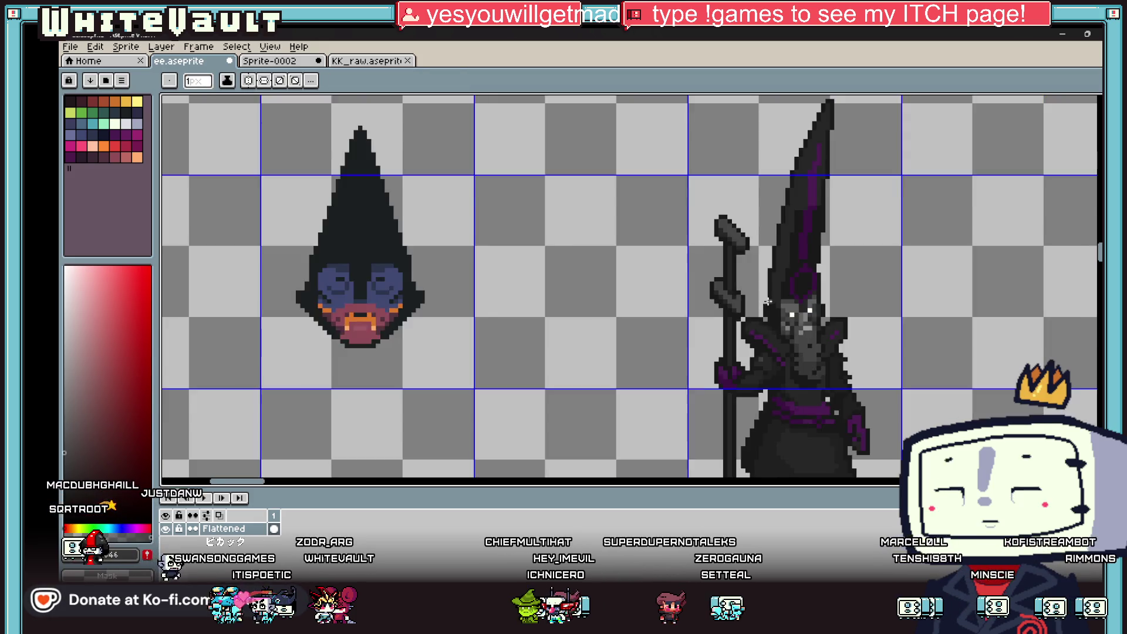
scroll(758, 273, "up", 5)
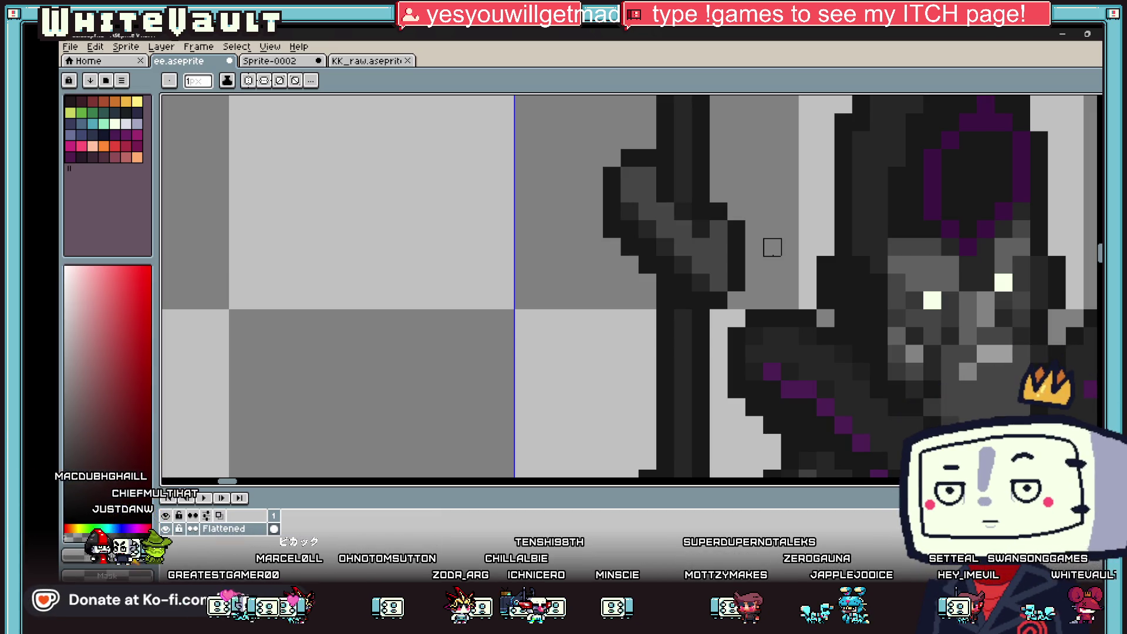
scroll(806, 227, "down", 5)
scroll(879, 216, "up", 3)
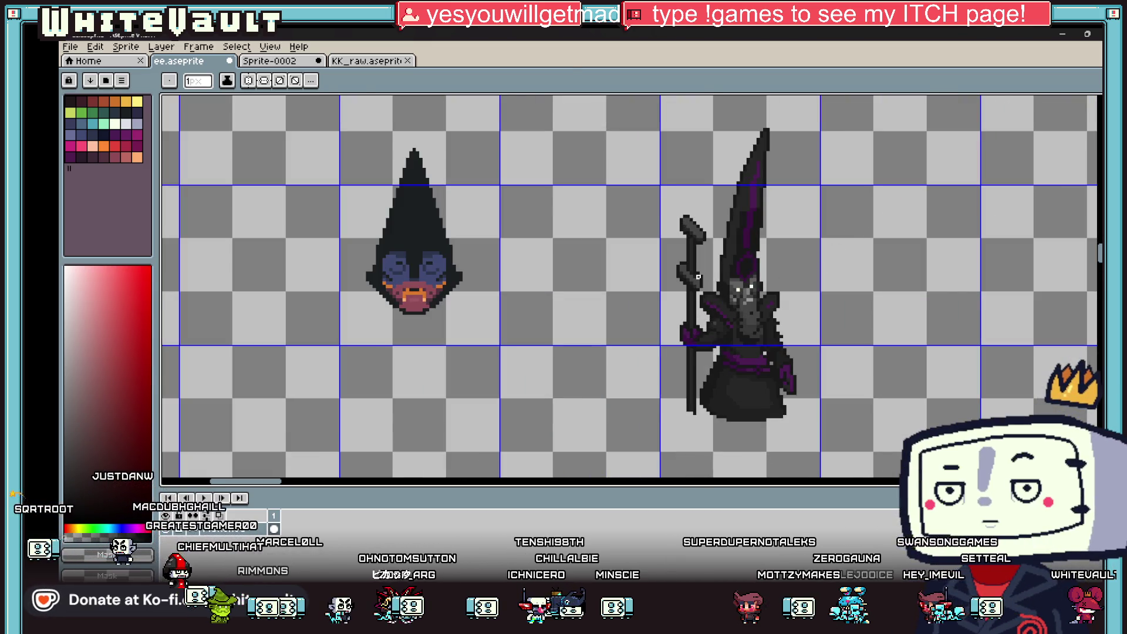
scroll(713, 276, "up", 3)
key("i")
scroll(722, 281, "down", 4)
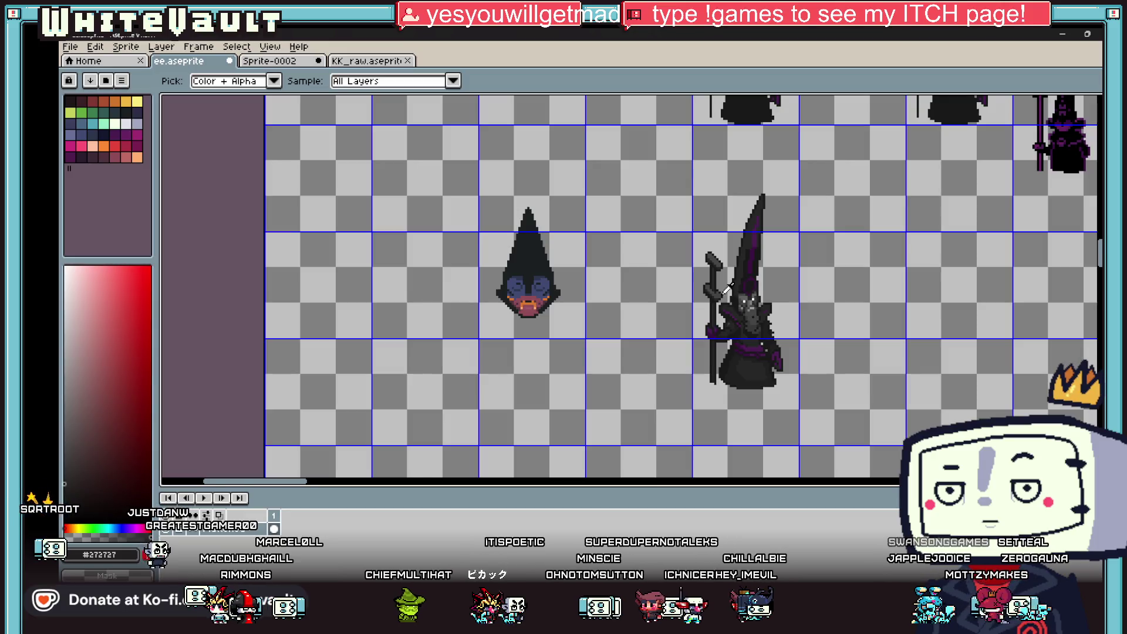
scroll(728, 288, "up", 3)
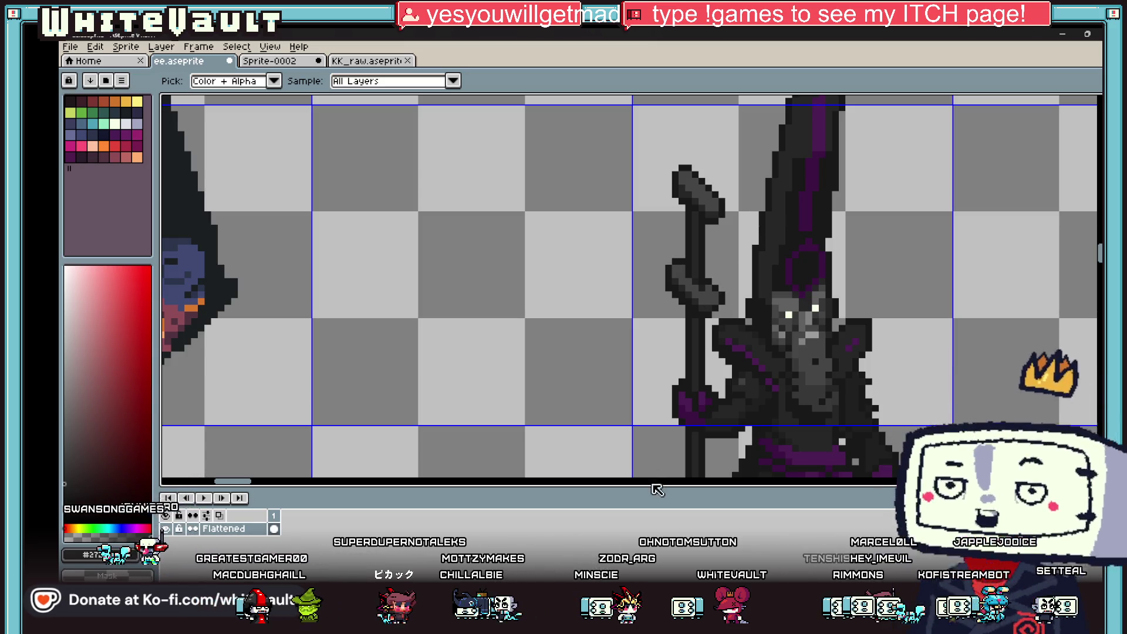
mouse_move(703, 623)
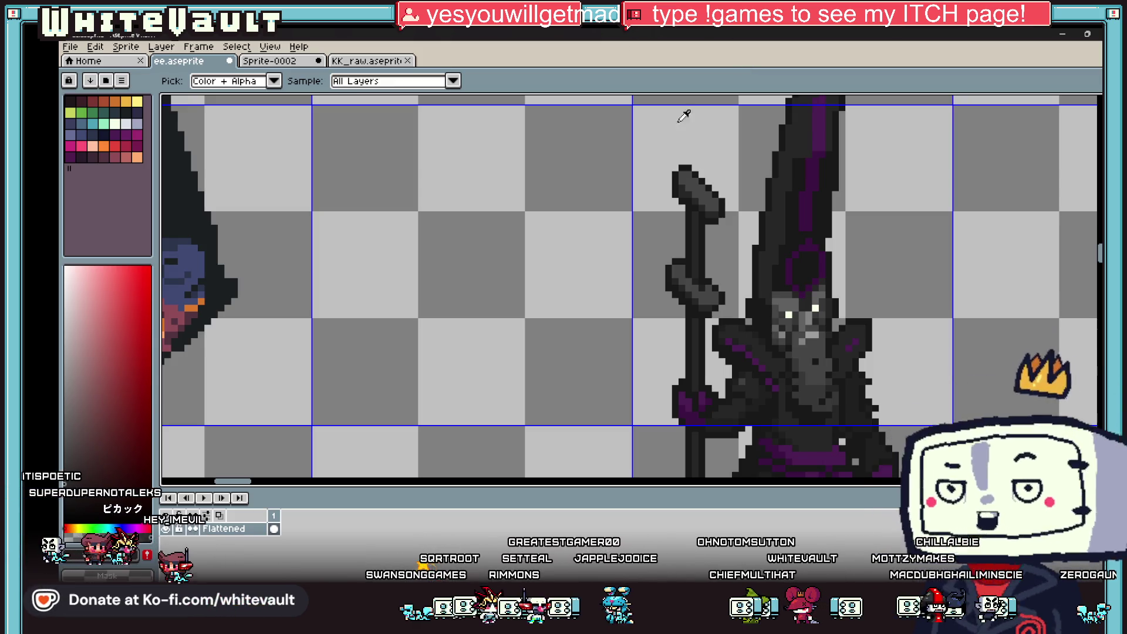
scroll(851, 370, "down", 5)
scroll(856, 378, "up", 1)
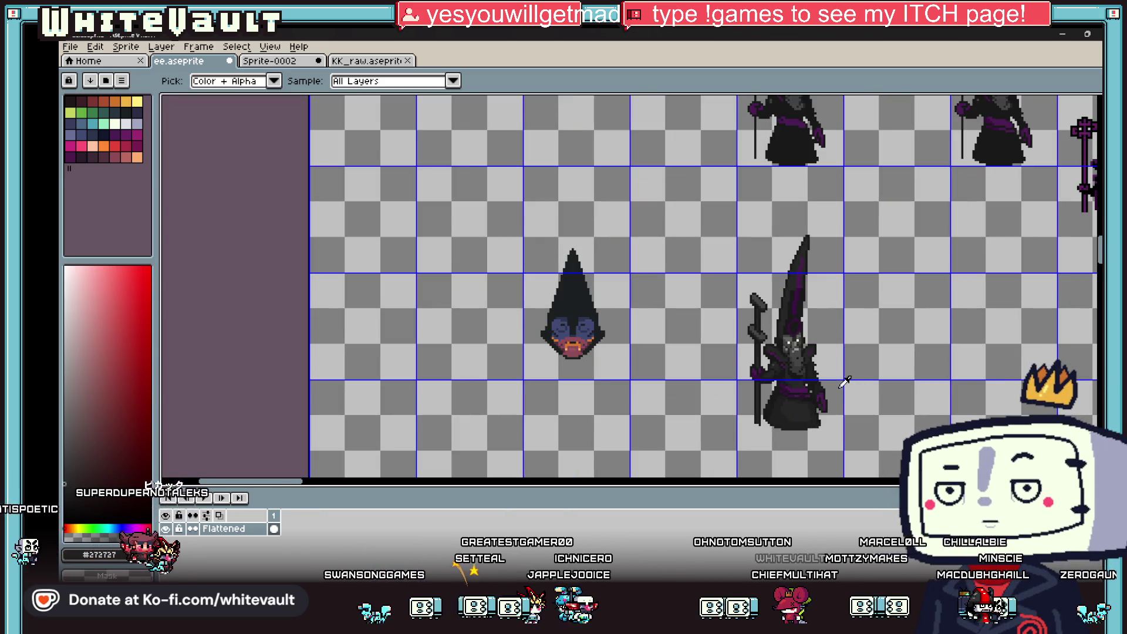
scroll(845, 383, "up", 2)
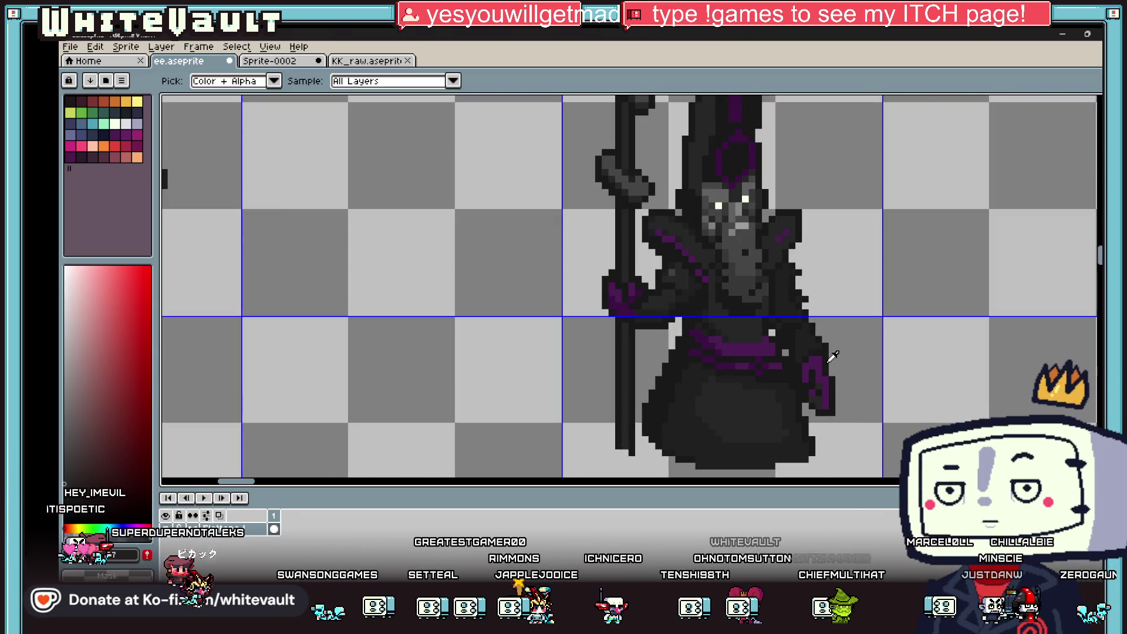
Marquee-select the tall-hatted wizard and copy it one cell right, nudged slightly lower.
scroll(834, 357, "down", 3)
left_click(1099, 101)
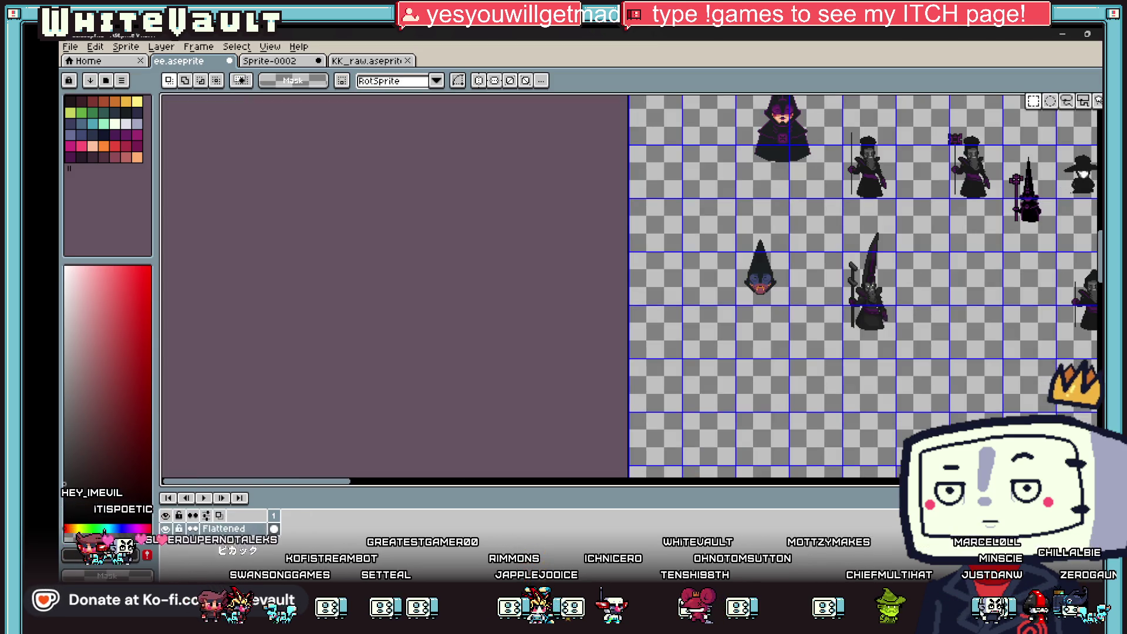
left_click_drag(832, 222, 903, 349)
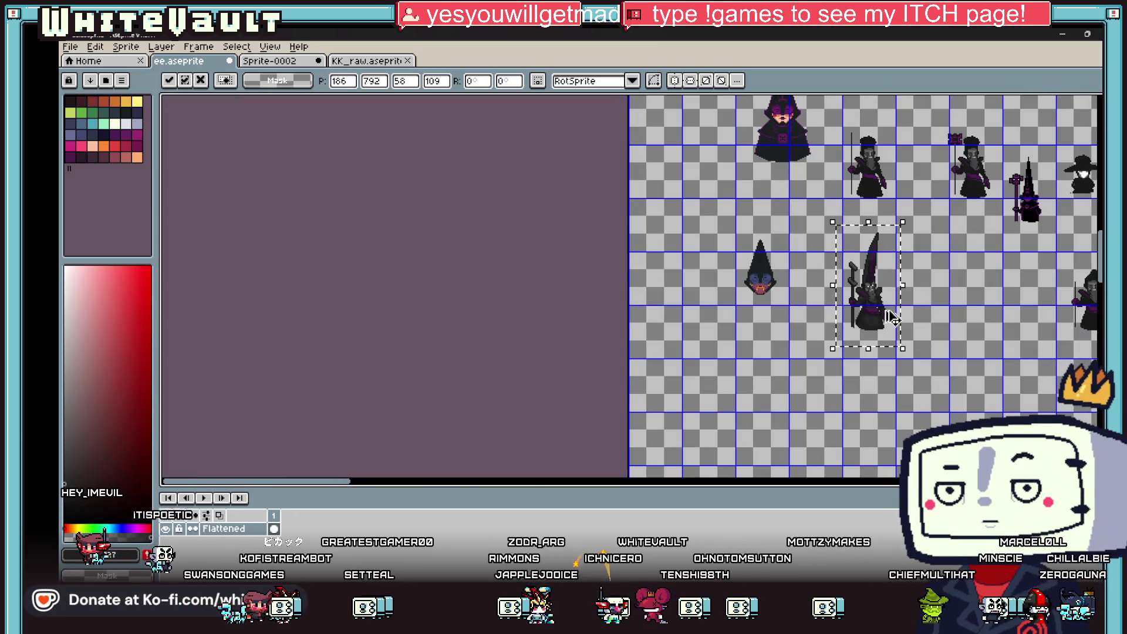
scroll(893, 317, "up", 2)
mouse_move(859, 293)
left_mouse_down()
mouse_move(758, 317)
mouse_move(656, 317)
mouse_move(685, 317)
left_mouse_up()
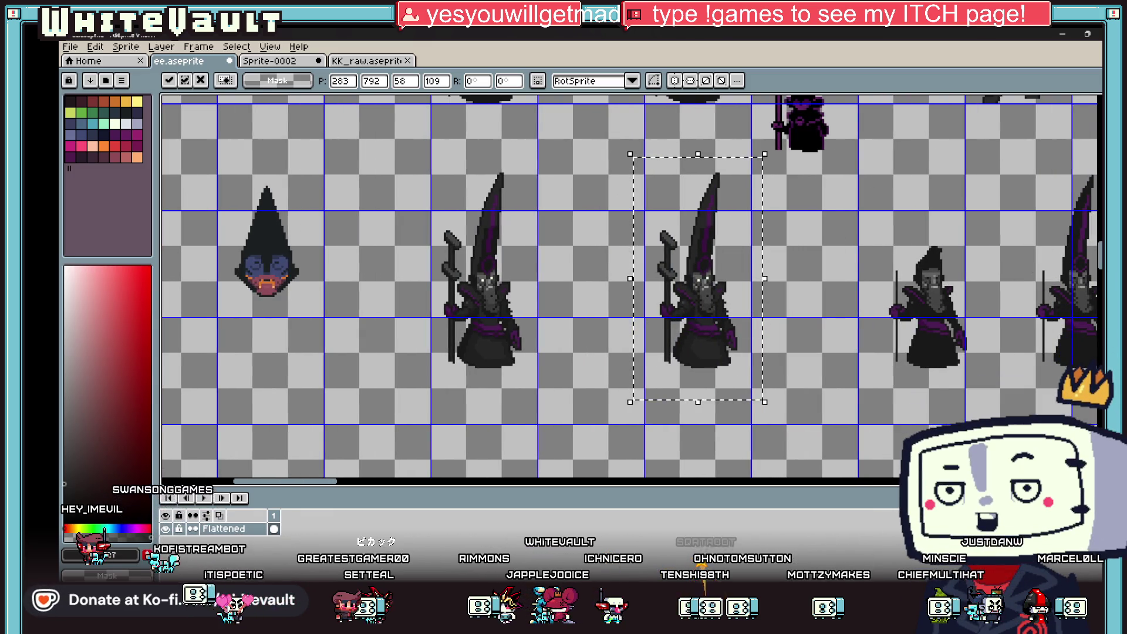
mouse_move(726, 298)
left_mouse_down()
mouse_move(720, 351)
mouse_move(731, 388)
left_mouse_up()
key("ctrl+d")
scroll(687, 350, "up", 2)
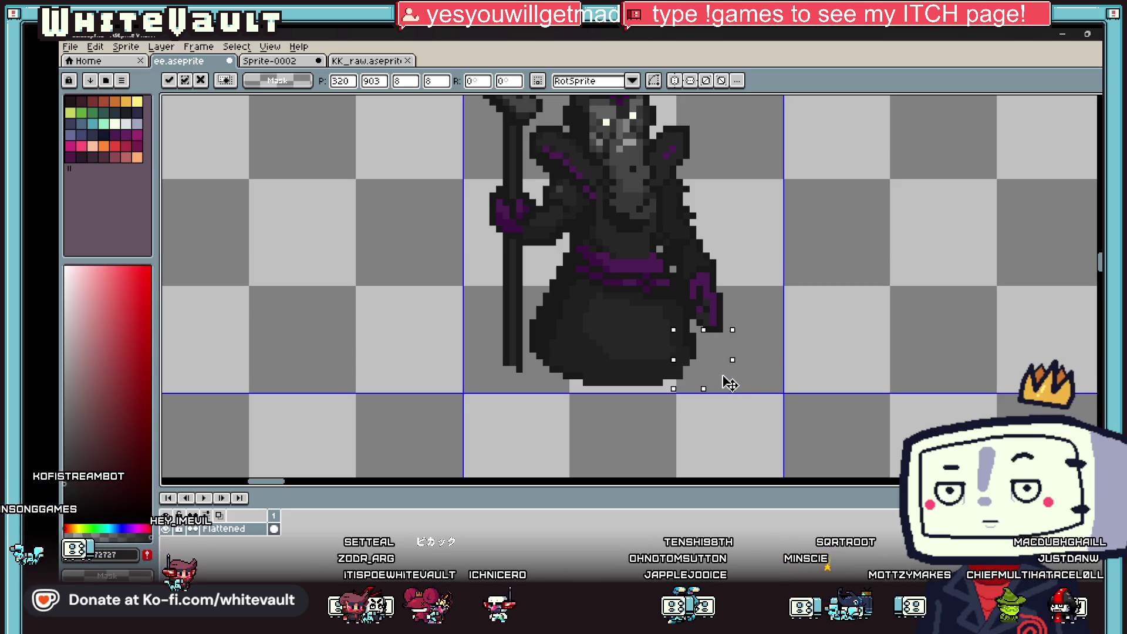
Deselect, then remove the two stray dark pixels from the copied wizard's robe hem.
key("ctrl+d")
scroll(687, 385, "up", 2)
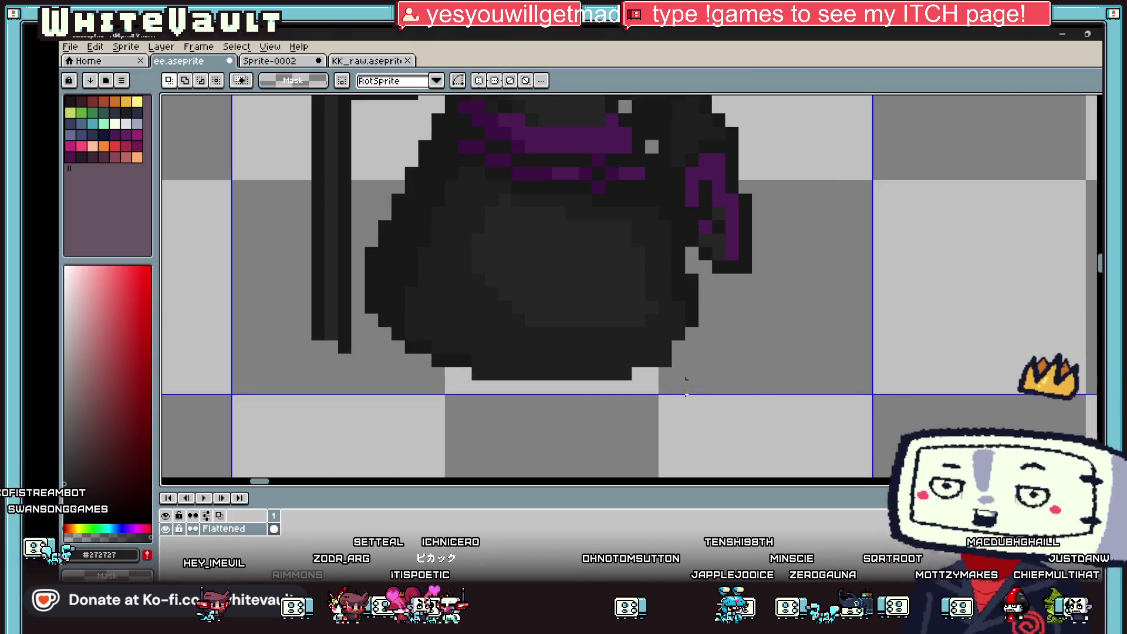
key("e")
left_click(665, 360)
left_click(625, 374)
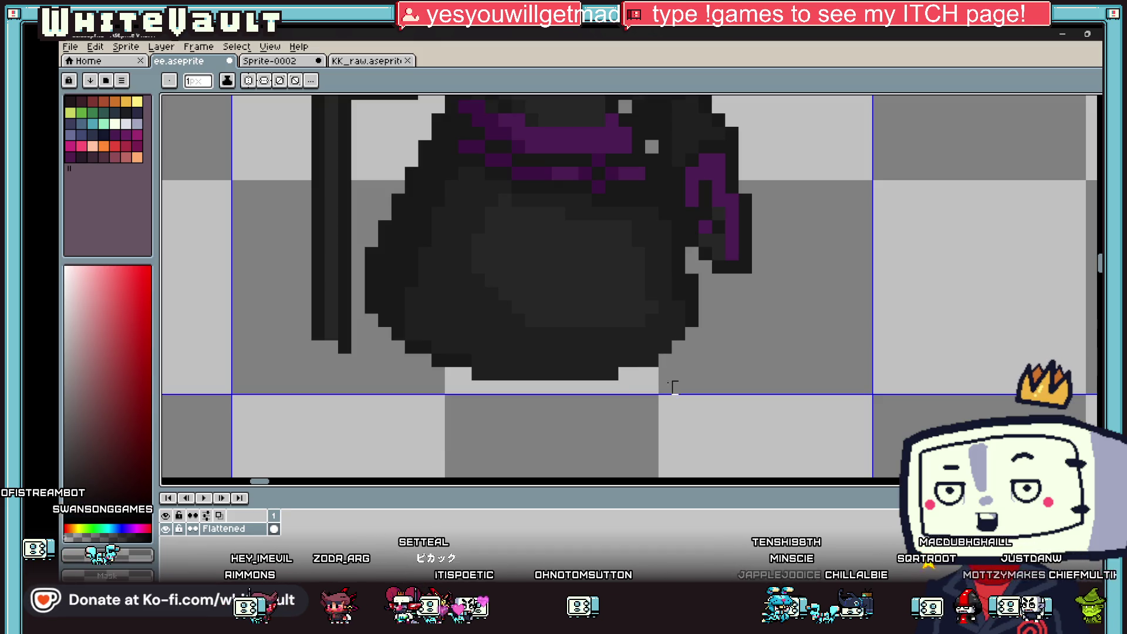
key("i")
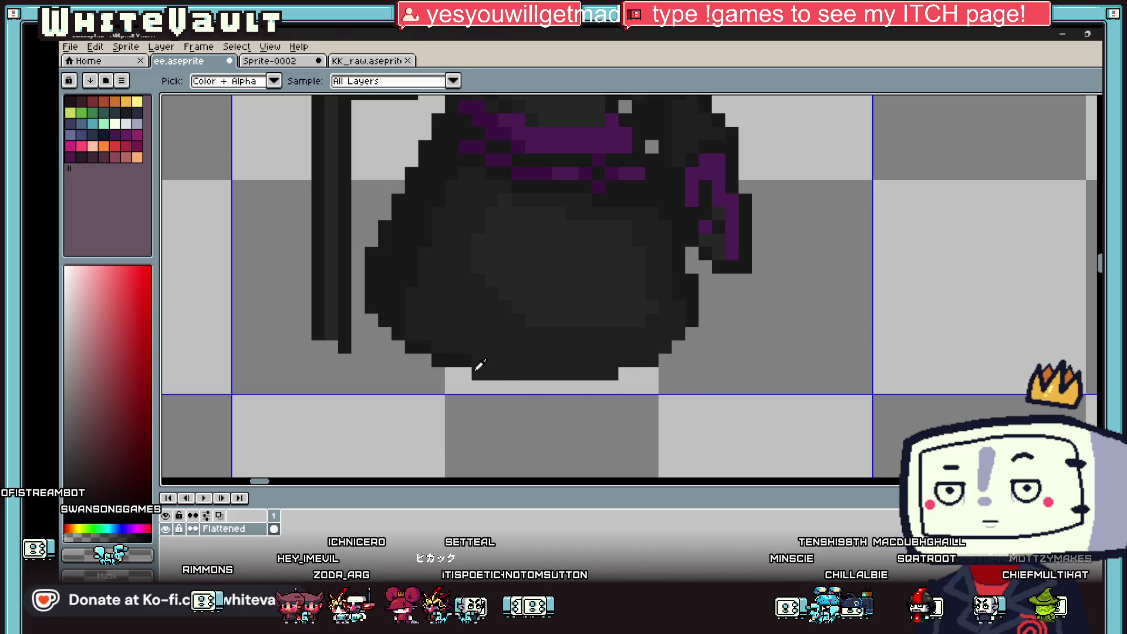
key("b")
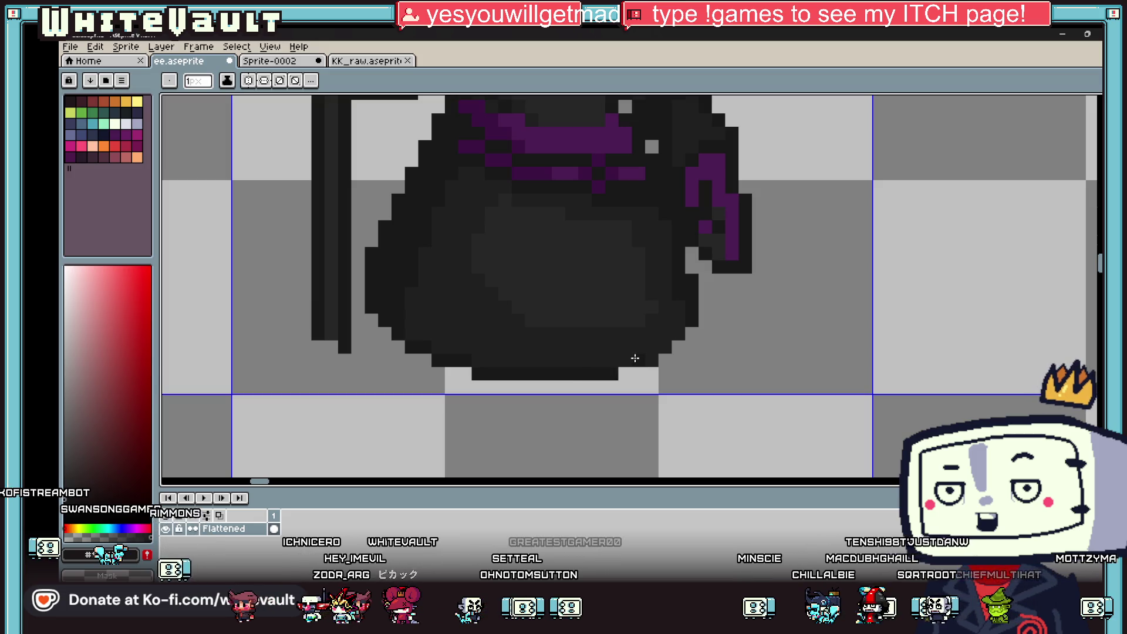
key("i")
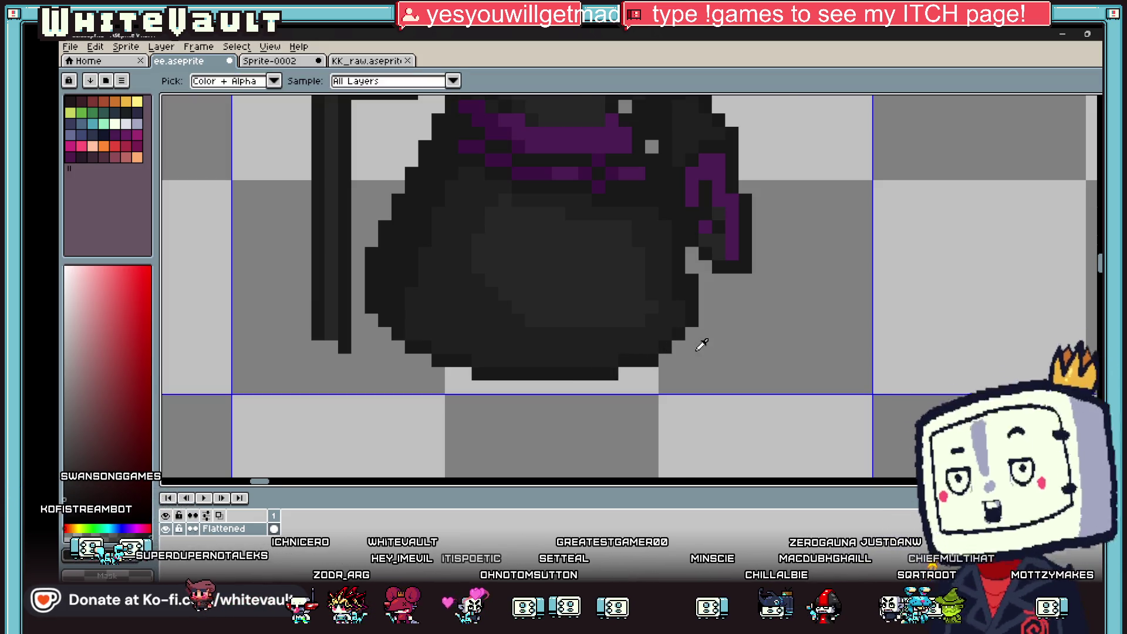
scroll(701, 346, "down", 3)
scroll(698, 318, "up", 3)
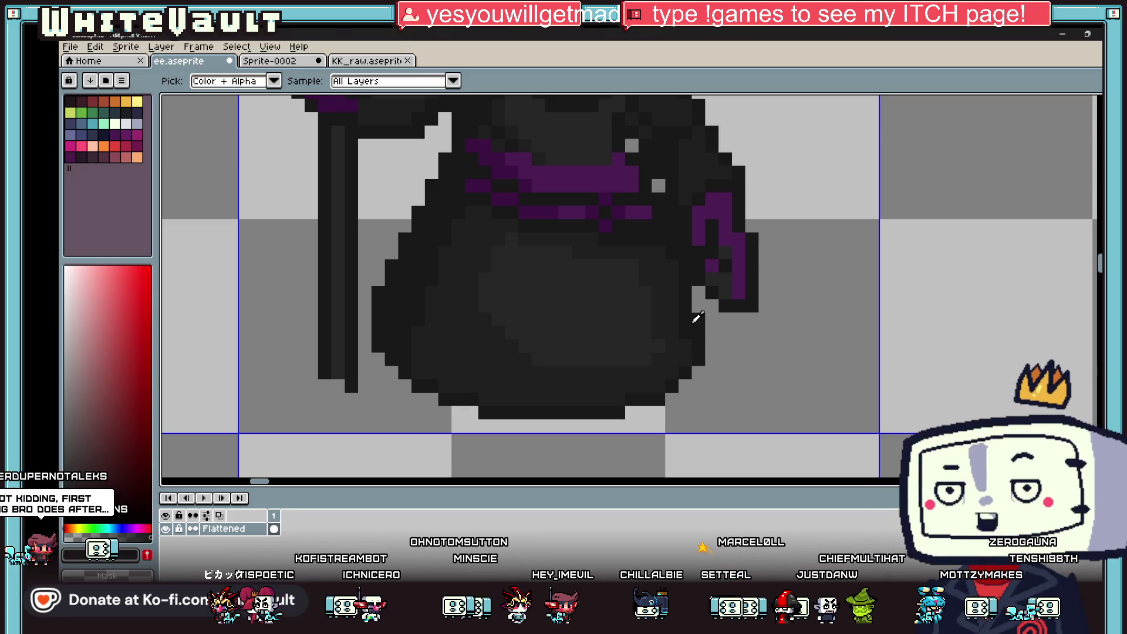
scroll(697, 317, "down", 3)
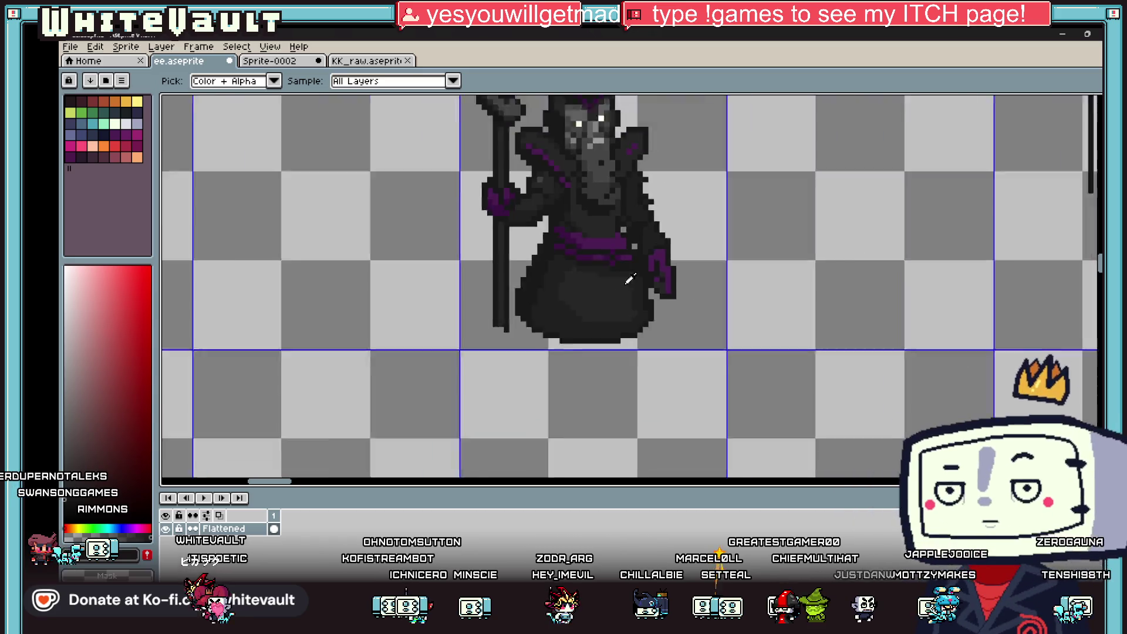
scroll(681, 282, "up", 1)
scroll(670, 265, "down", 1)
scroll(669, 264, "up", 2)
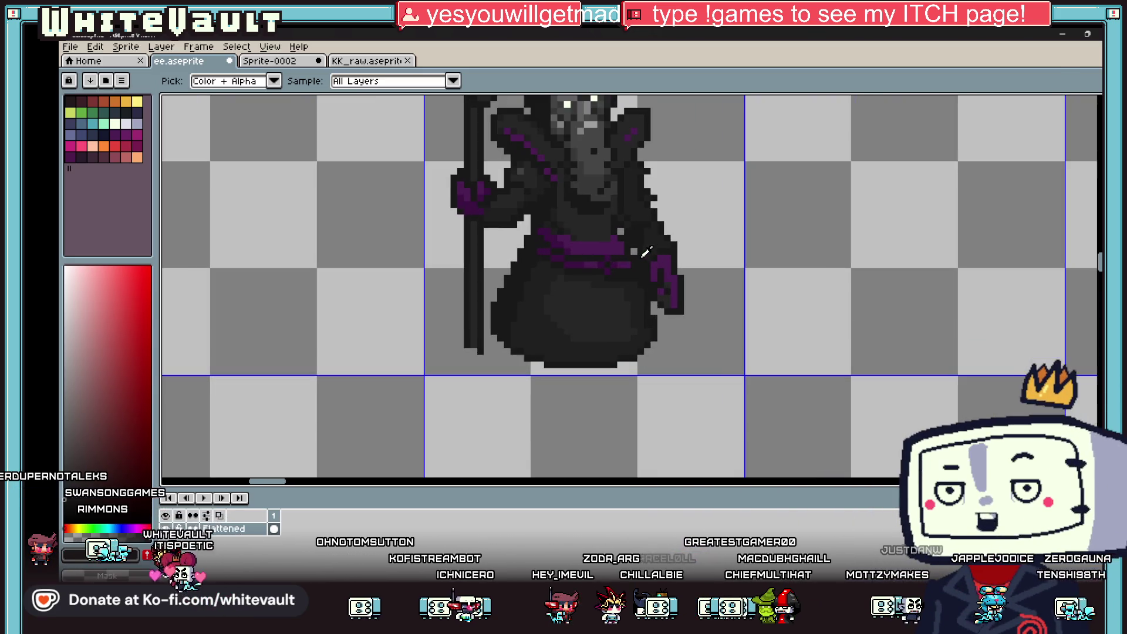
scroll(654, 205, "up", 2)
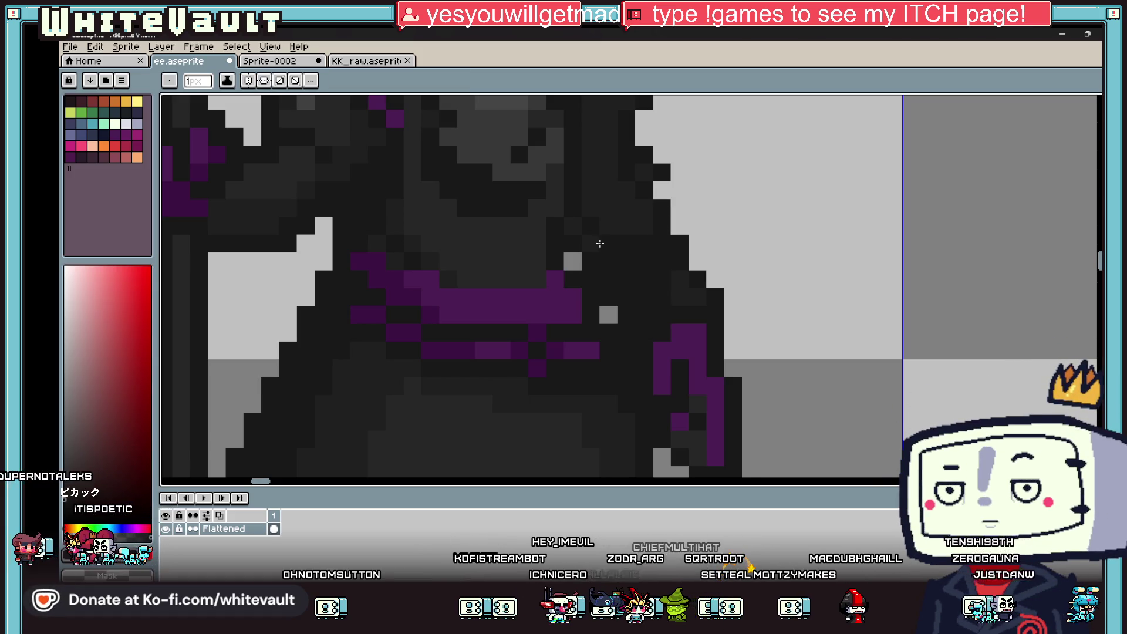
Sample the belt's dark purple from the copied wizard.
left_click(684, 277, "alt")
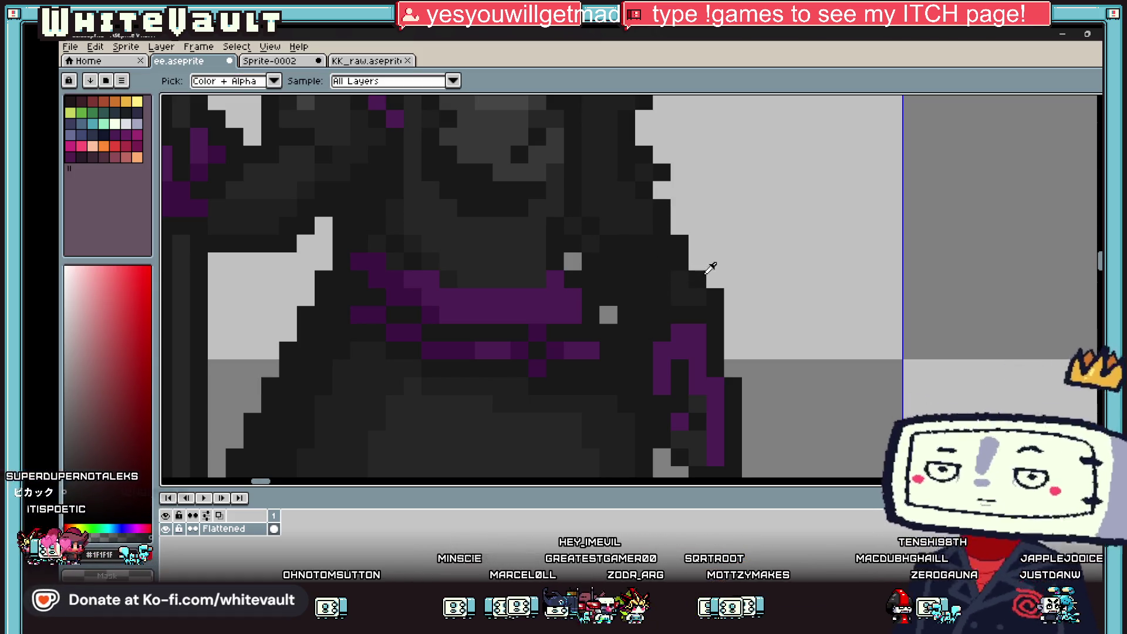
scroll(751, 333, "down", 3)
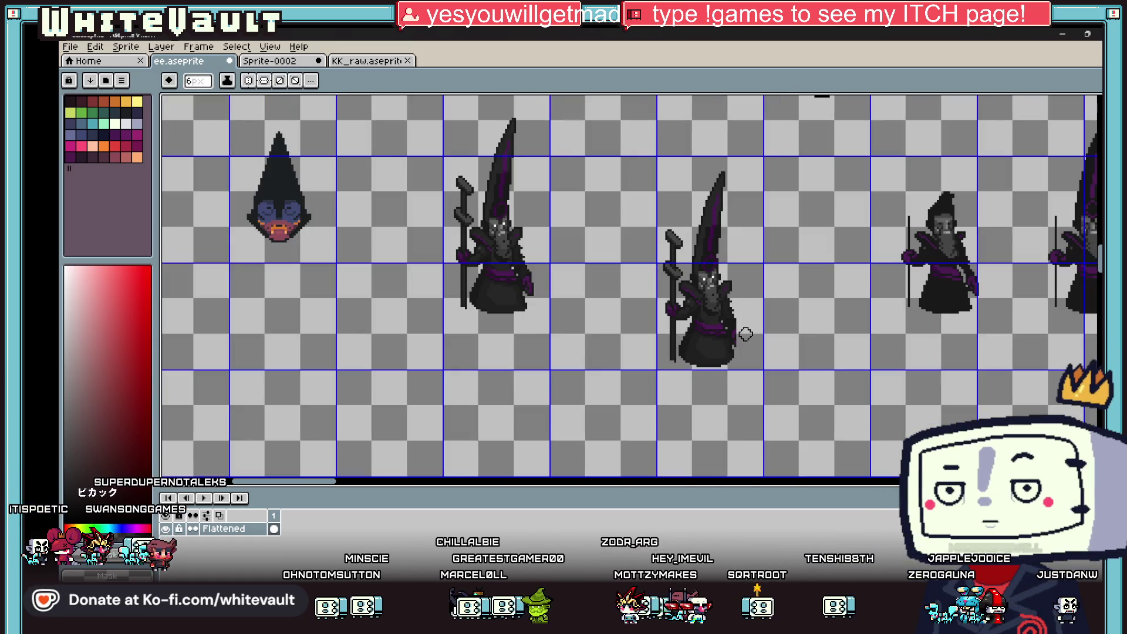
scroll(739, 334, "down", 2)
scroll(738, 337, "up", 2)
scroll(745, 320, "down", 1)
scroll(745, 320, "up", 1)
key("i")
scroll(704, 330, "up", 2)
left_click(679, 349)
key("b")
Pencil a purple chain hanging down from the belt's right end.
left_click(705, 323)
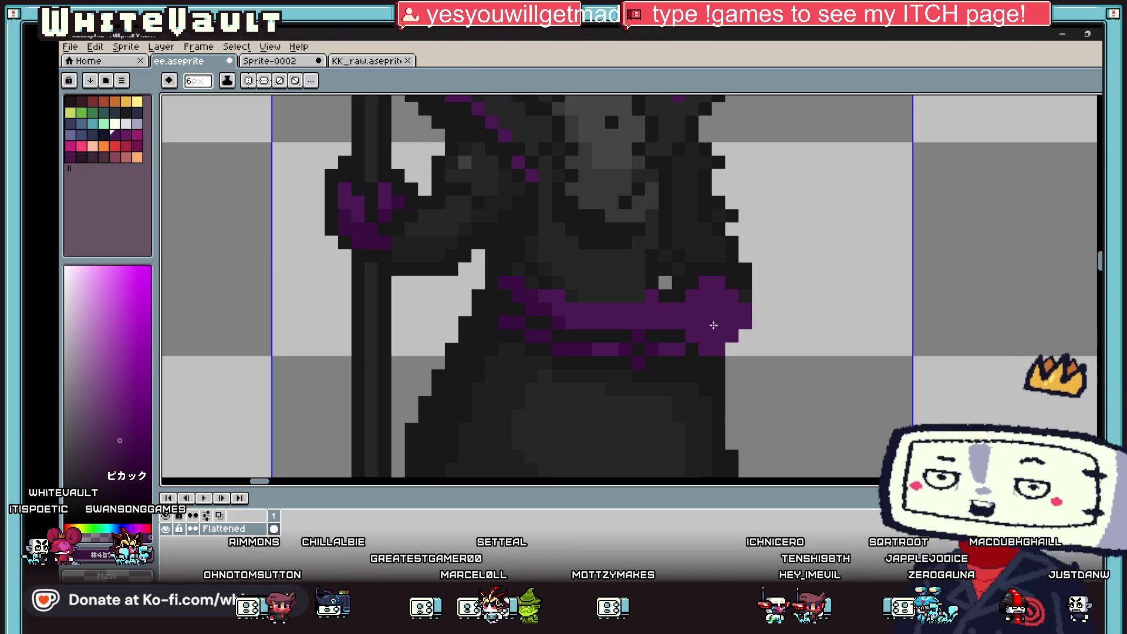
left_click(693, 324)
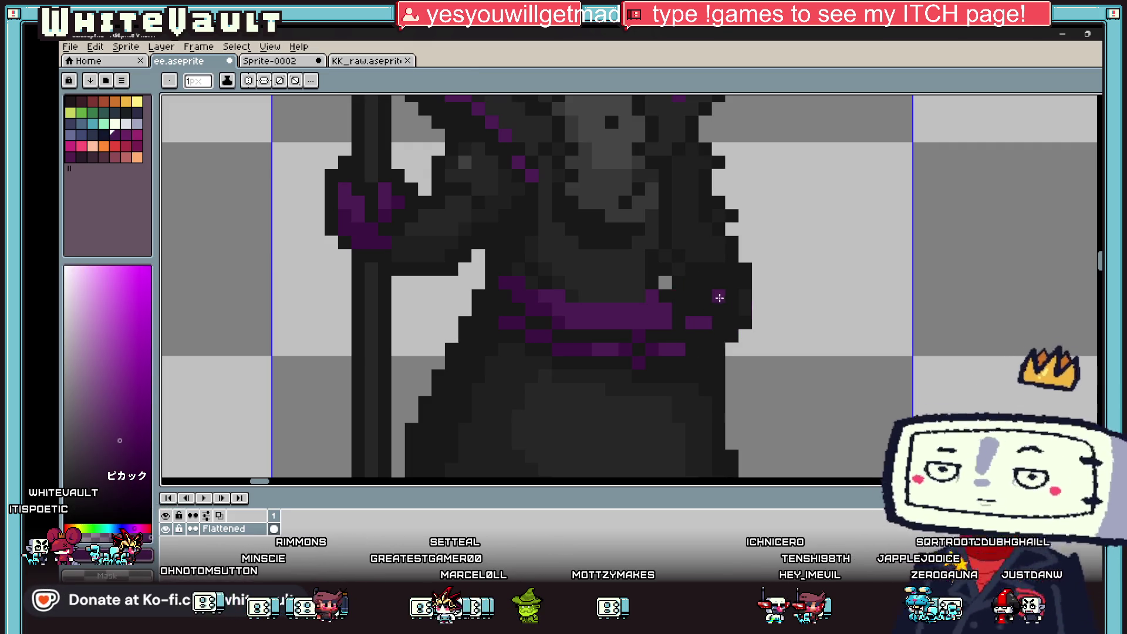
left_click(708, 310)
mouse_move(713, 309)
left_mouse_down()
mouse_move(758, 310)
mouse_move(756, 355)
mouse_move(705, 337)
left_mouse_up()
left_click(720, 350)
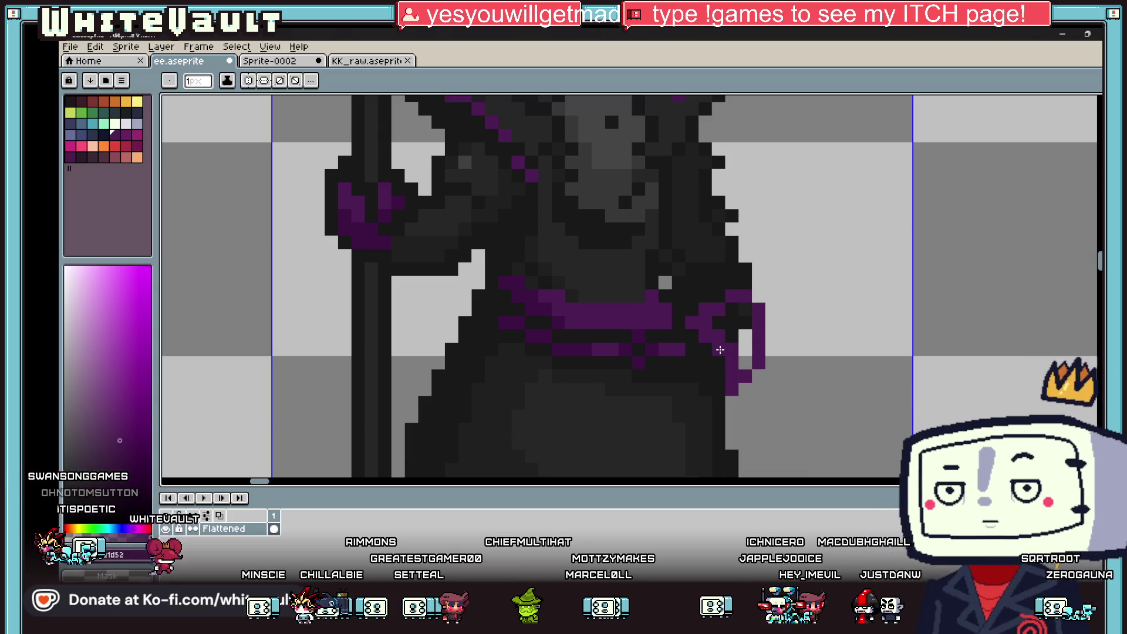
mouse_move(740, 344)
left_mouse_down()
mouse_move(738, 317)
mouse_move(772, 323)
mouse_move(764, 370)
mouse_move(730, 399)
left_mouse_up()
Repaint the chain's right edge purple and pick the dark outline colour.
left_click(751, 279, "alt")
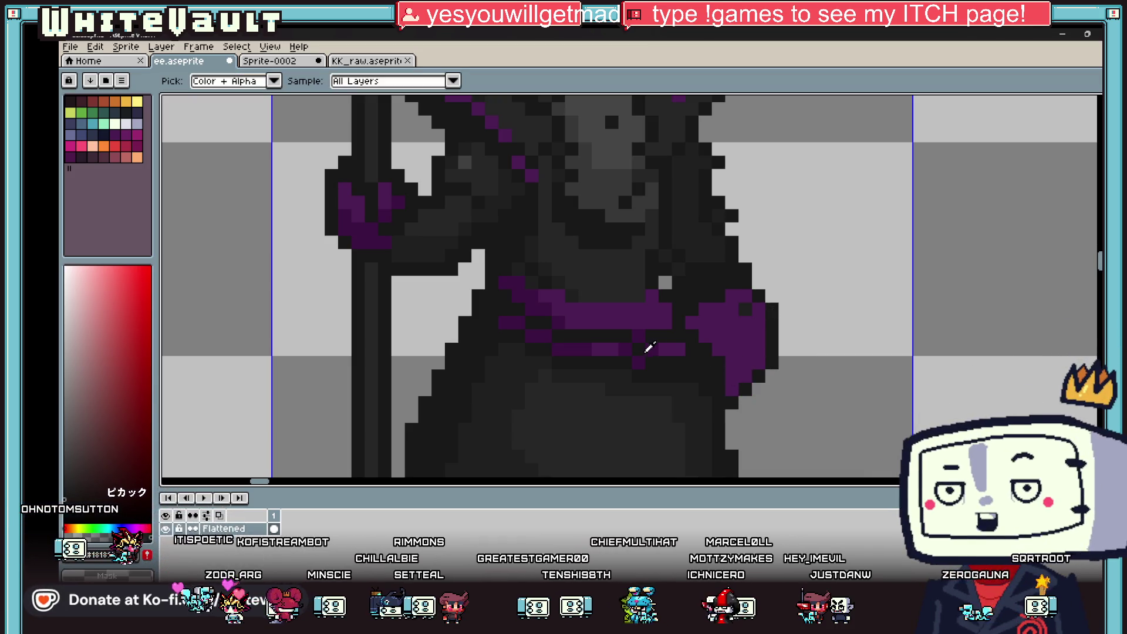
left_click(651, 347, "alt")
left_click_drag(734, 360, 743, 331)
left_click(721, 350)
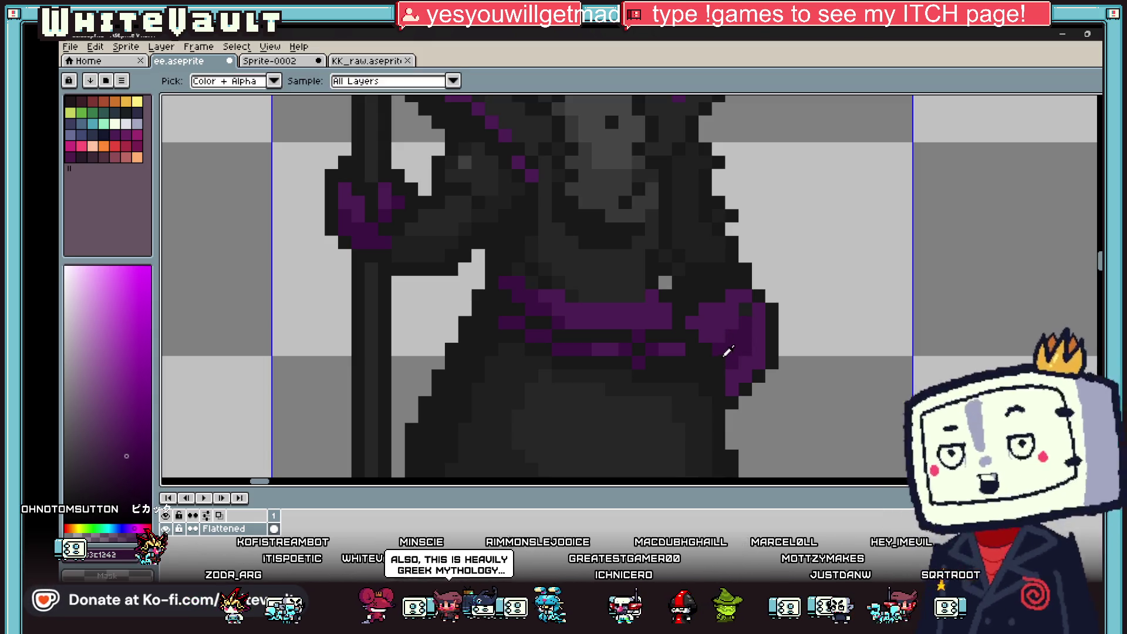
left_click(731, 349, "alt")
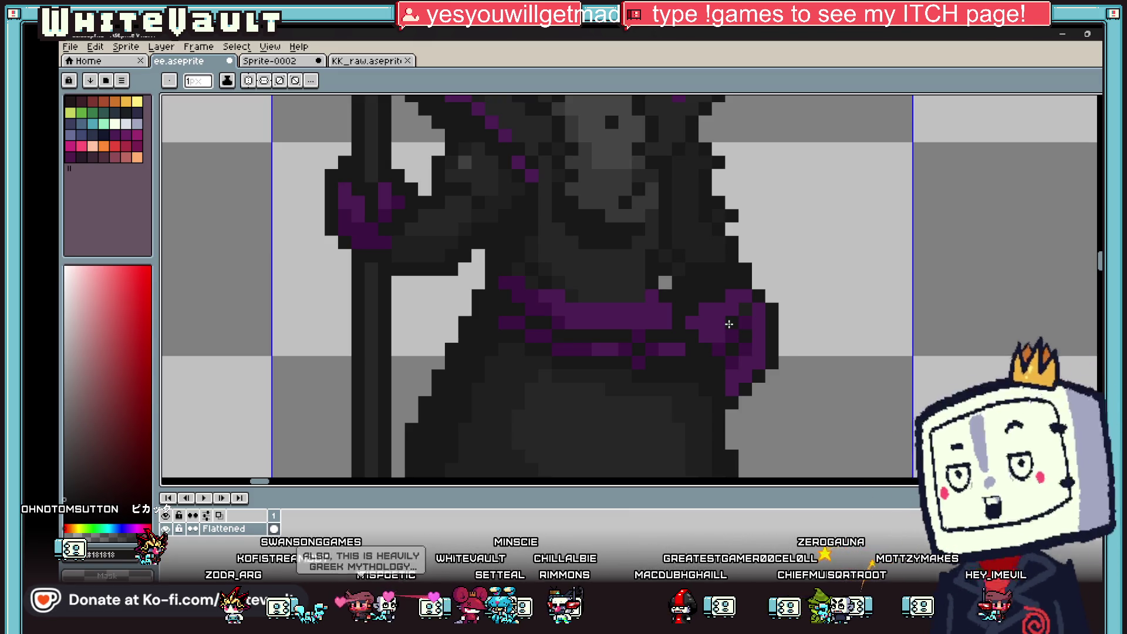
key("alt")
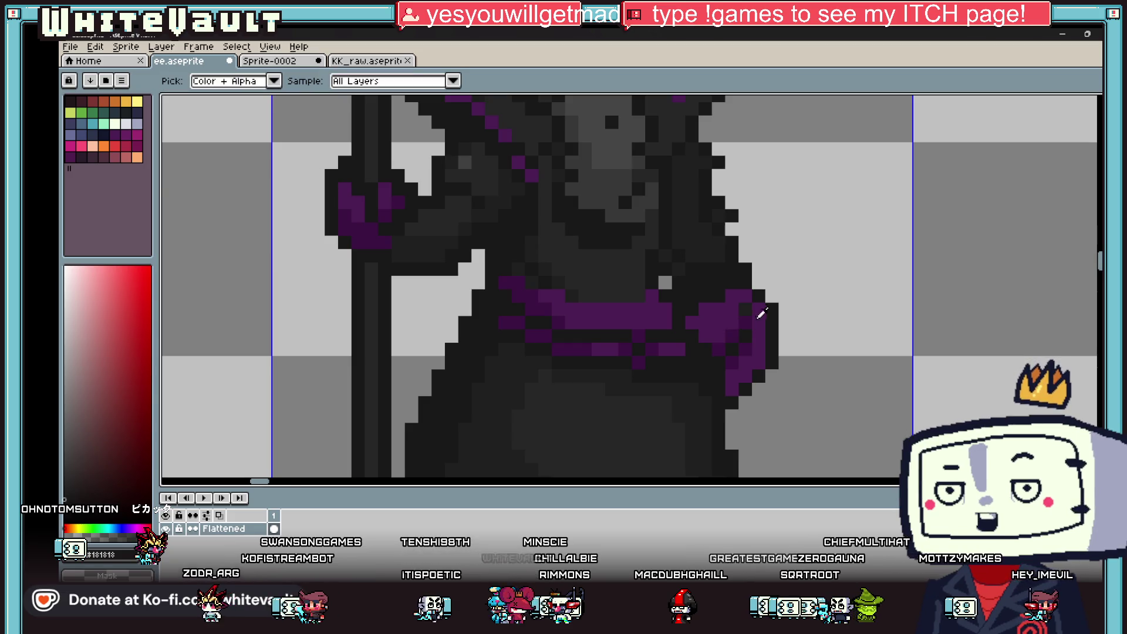
scroll(761, 314, "down", 5)
scroll(734, 320, "up", 6)
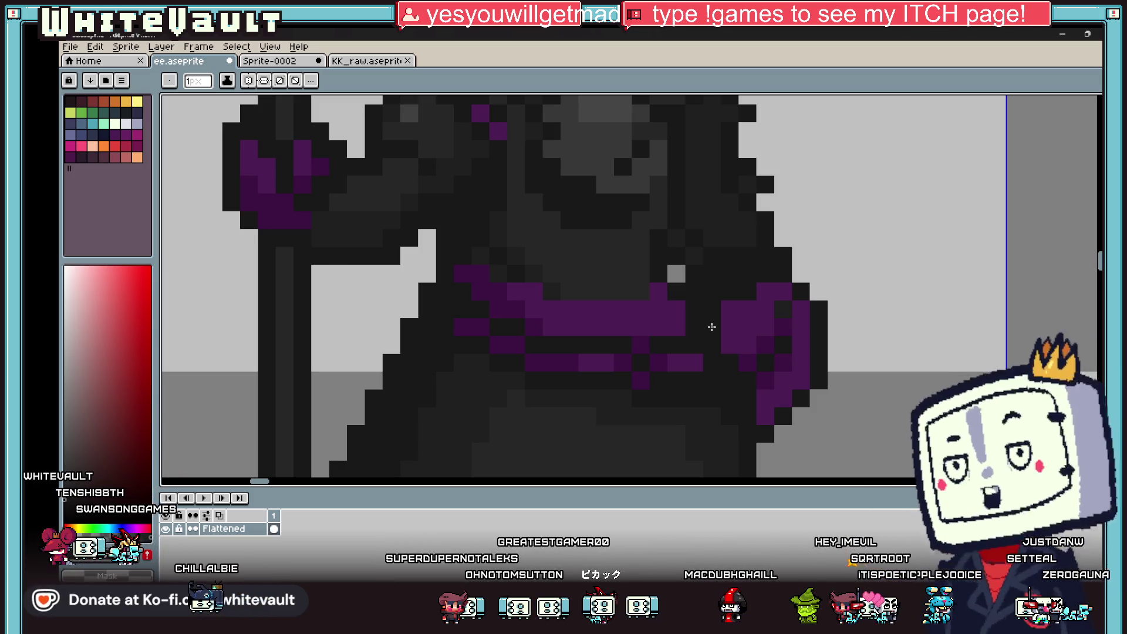
Sample the chain's dark purple and then a dark colour from the sprite.
scroll(712, 327, "down", 4)
scroll(813, 313, "up", 4)
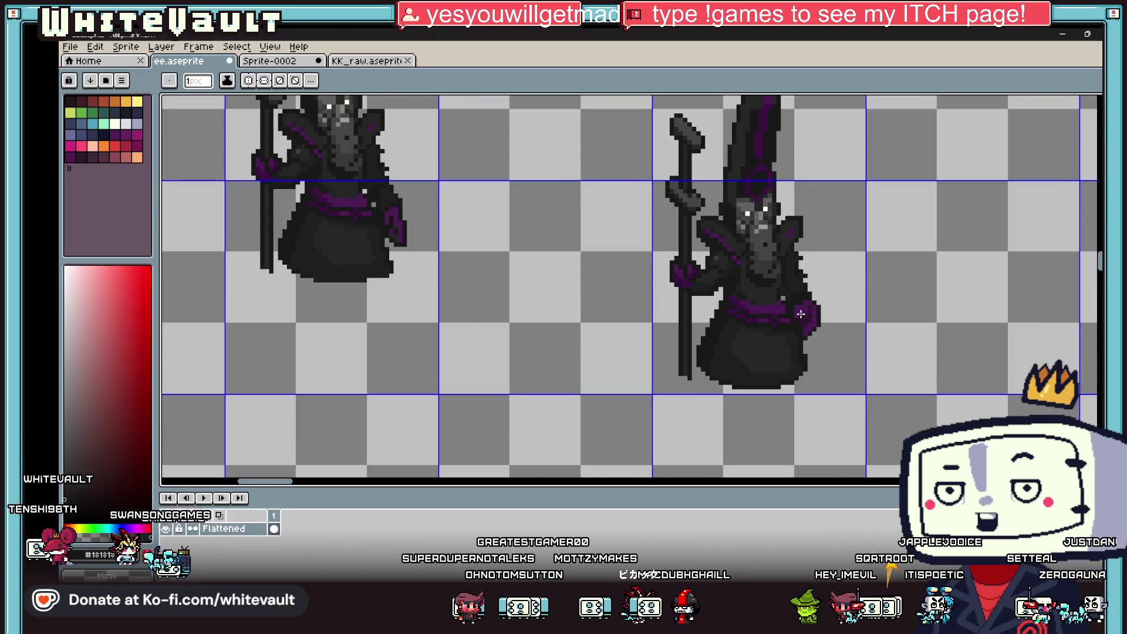
left_click(801, 321, "alt")
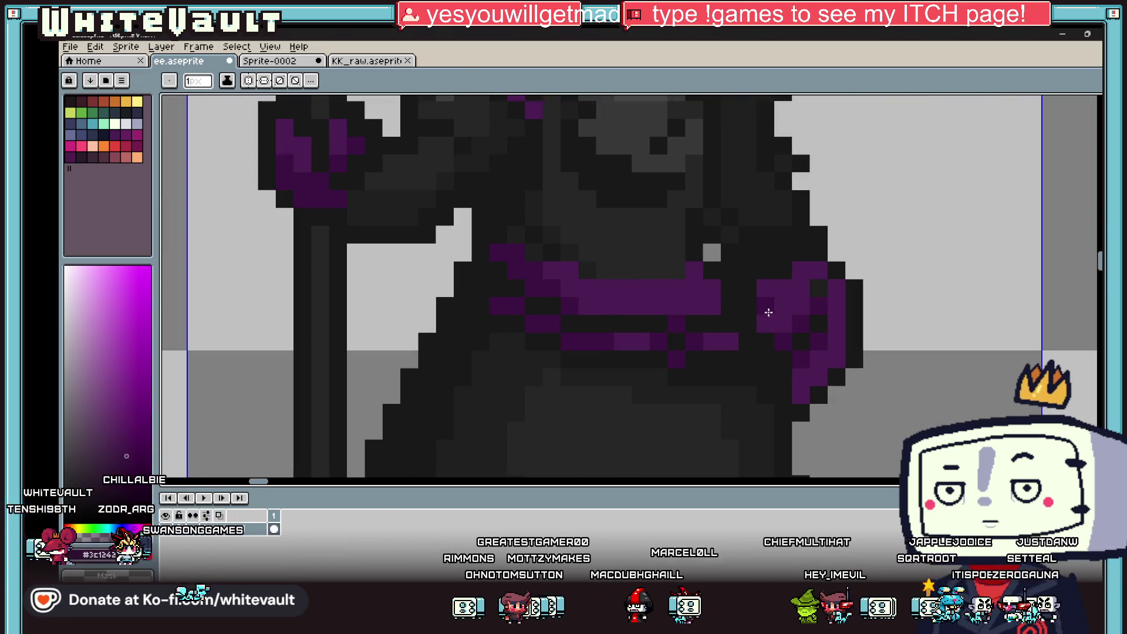
left_click(769, 285, "alt")
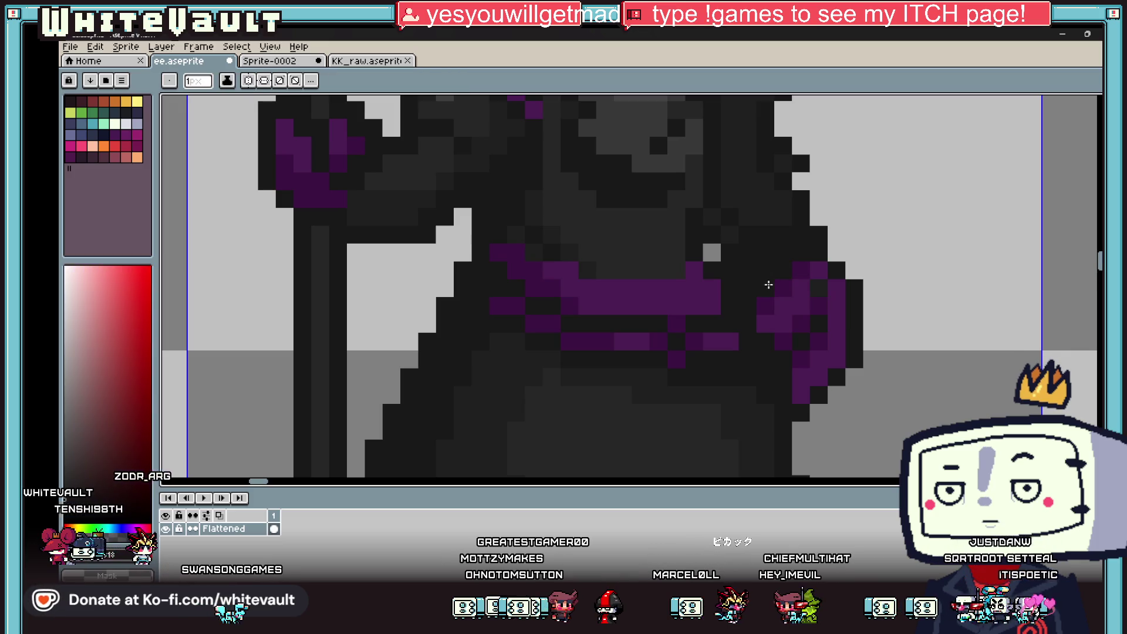
scroll(815, 265, "down", 3)
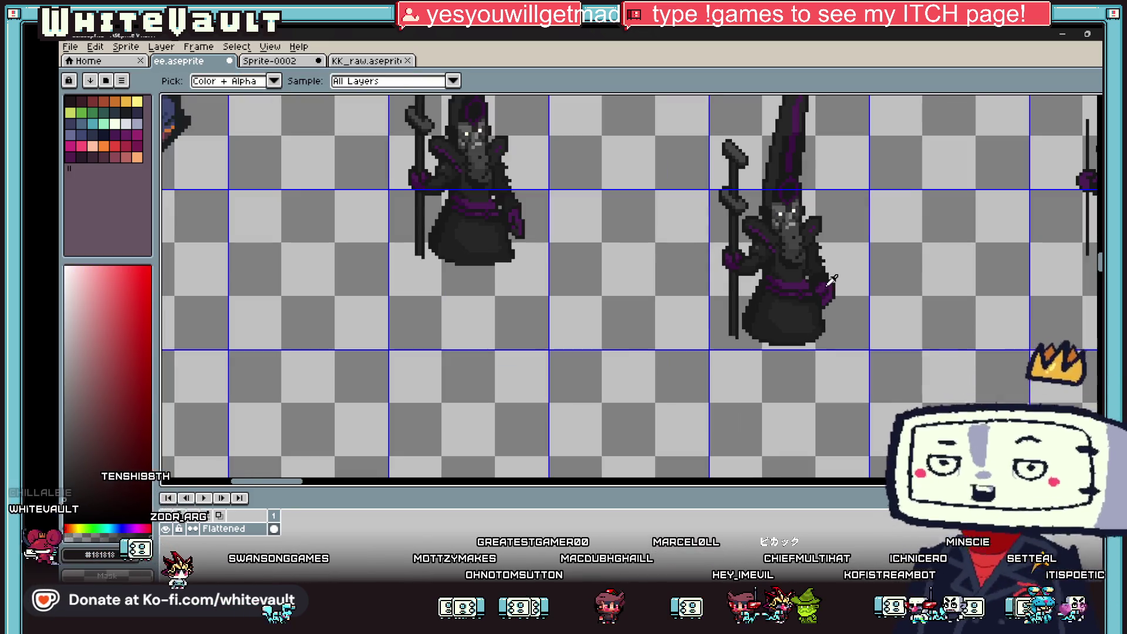
scroll(806, 292, "up", 3)
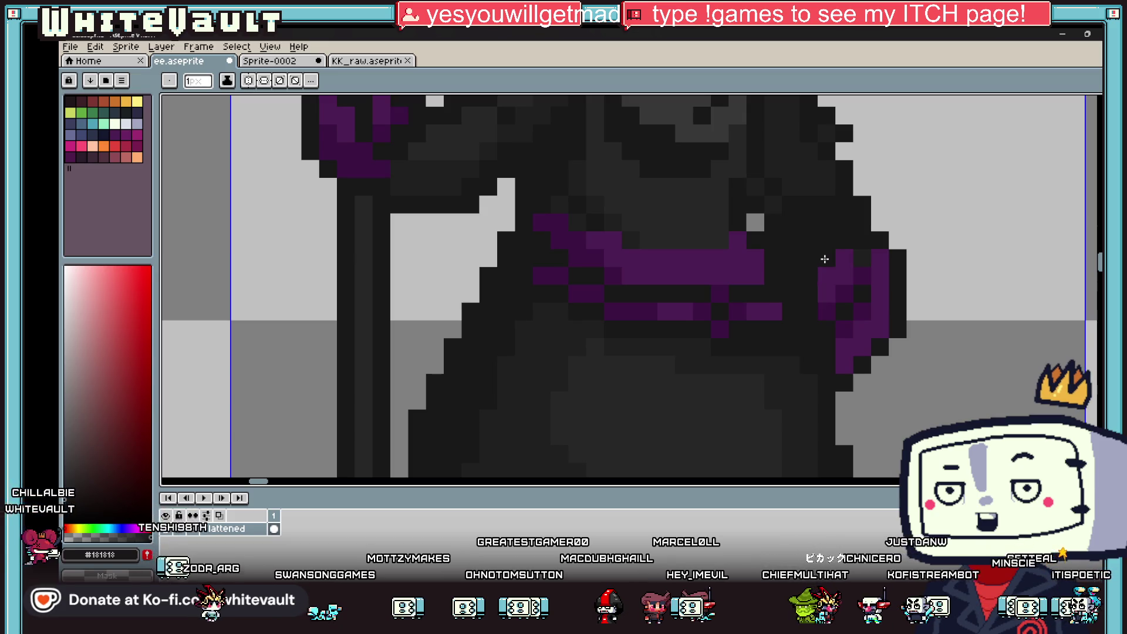
scroll(835, 262, "down", 3)
scroll(852, 282, "up", 3)
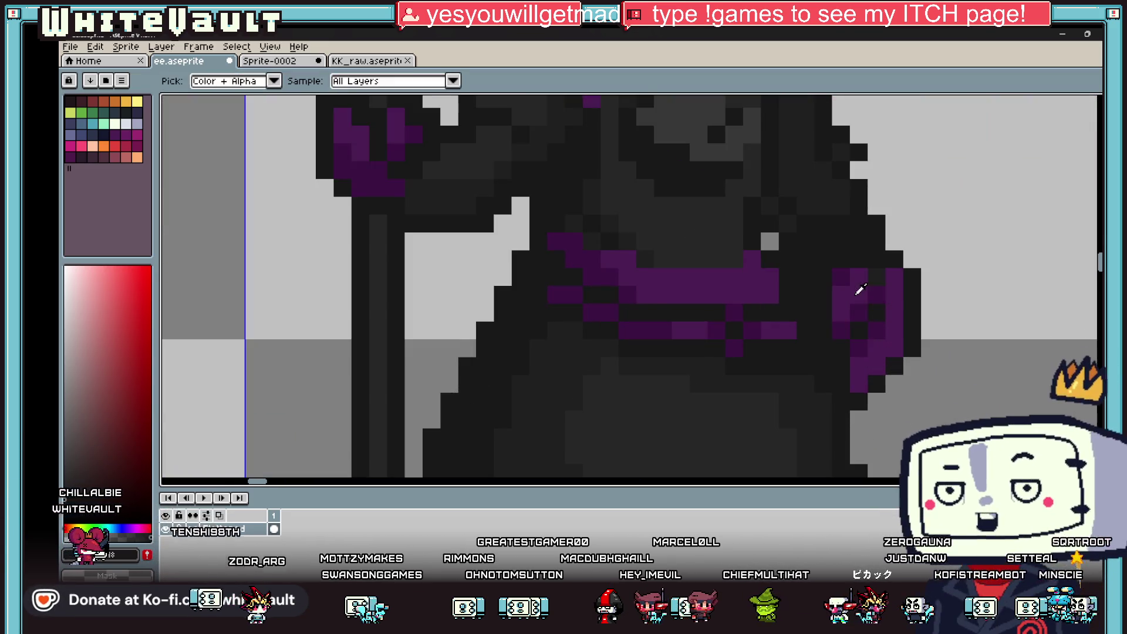
Sample the belt purple, then robe greys until the colour settles on #181818.
left_click(860, 288, "alt")
scroll(826, 297, "down", 3)
scroll(907, 305, "up", 3)
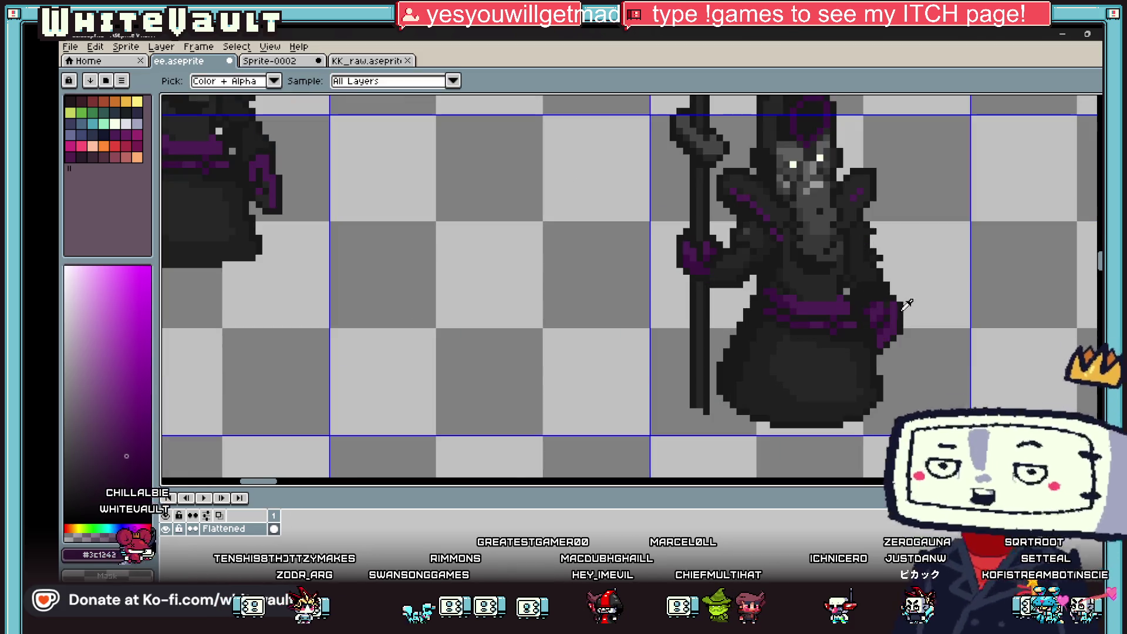
left_click(907, 305, "alt")
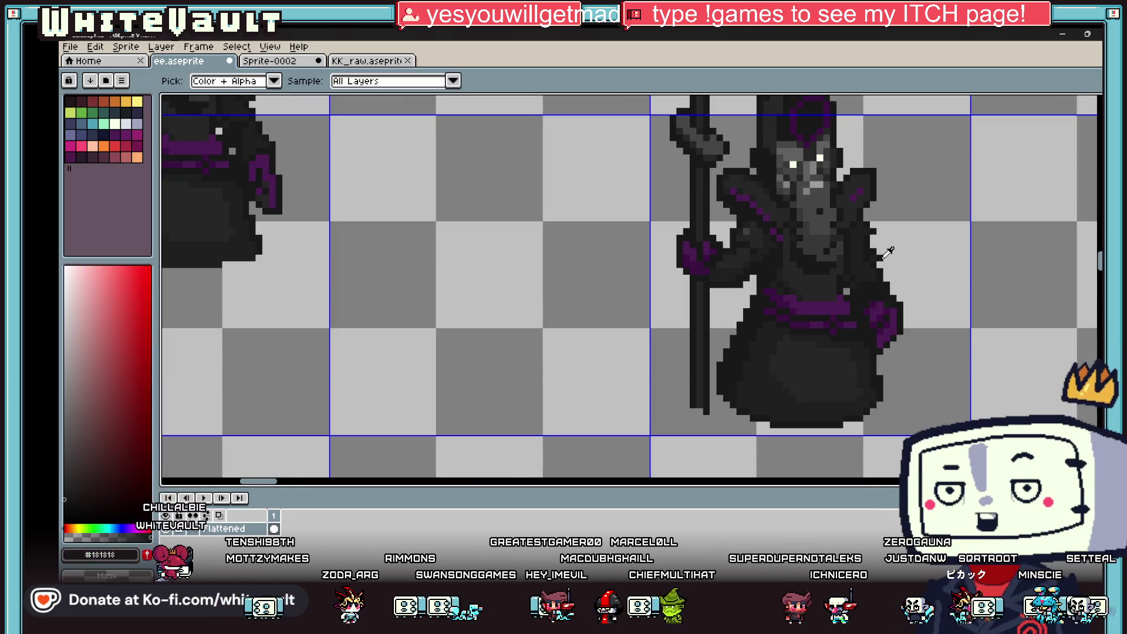
scroll(887, 252, "up", 2)
left_click(851, 243, "alt")
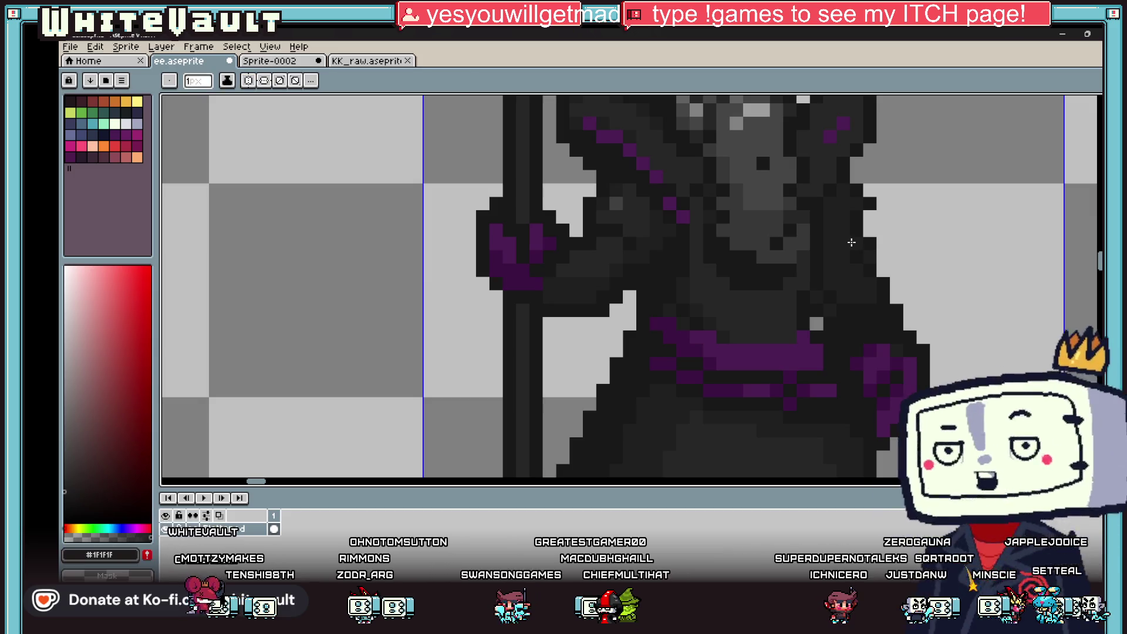
left_click(874, 258, "alt")
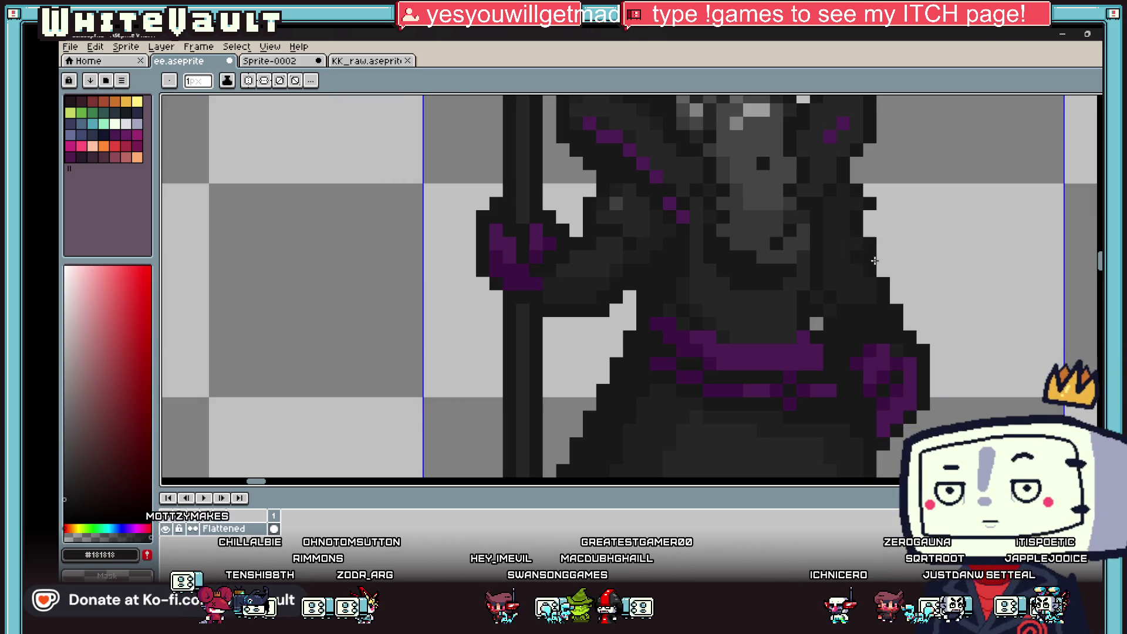
scroll(881, 261, "down", 4)
scroll(897, 266, "up", 4)
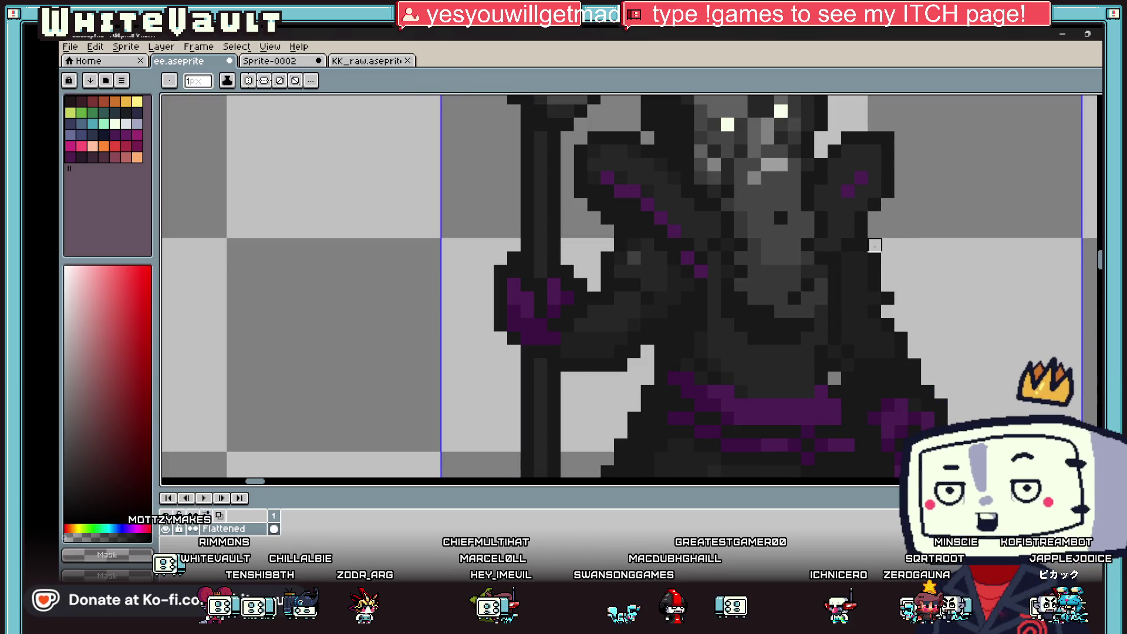
left_click(868, 256, "alt")
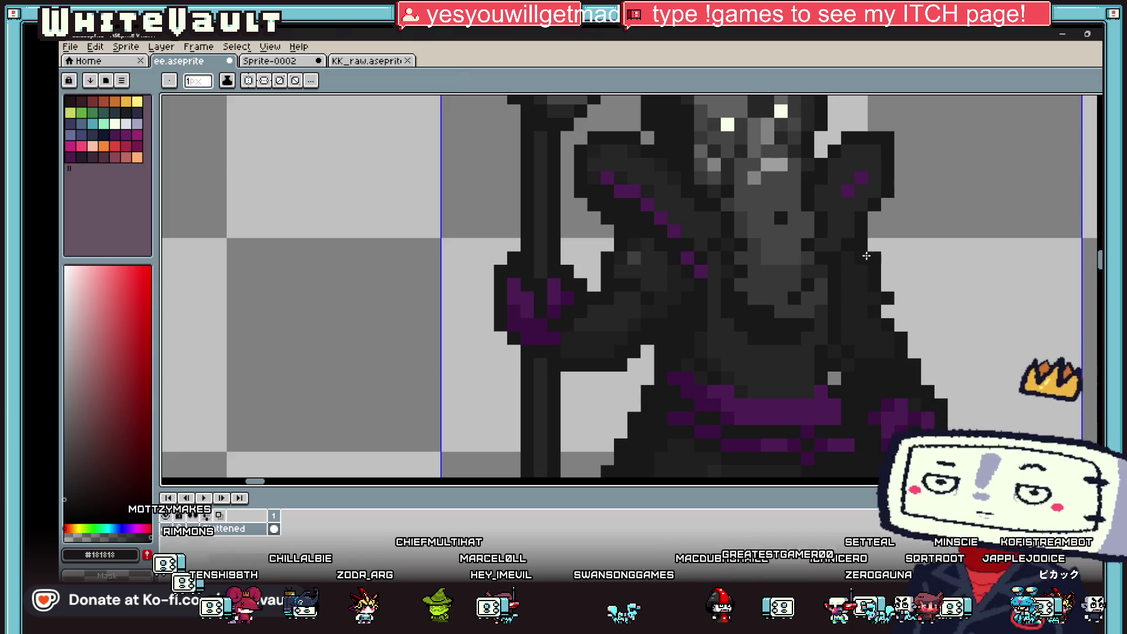
scroll(895, 267, "down", 5)
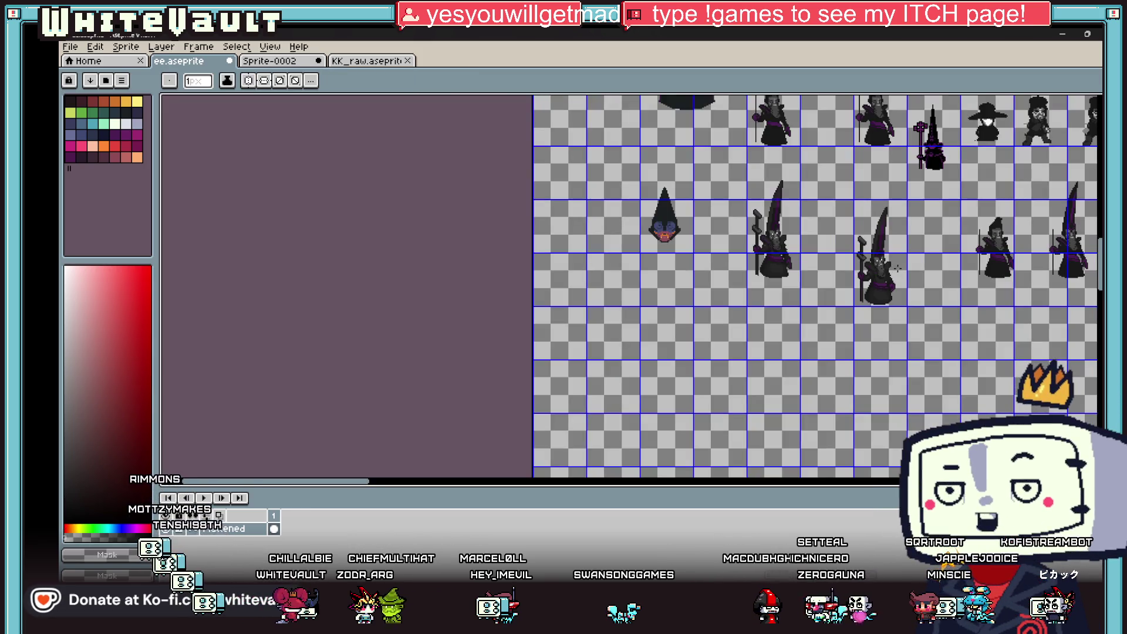
Sample the slightly lighter robe grey #1F1F1F from the wizard as the drawing colour.
scroll(897, 268, "up", 5)
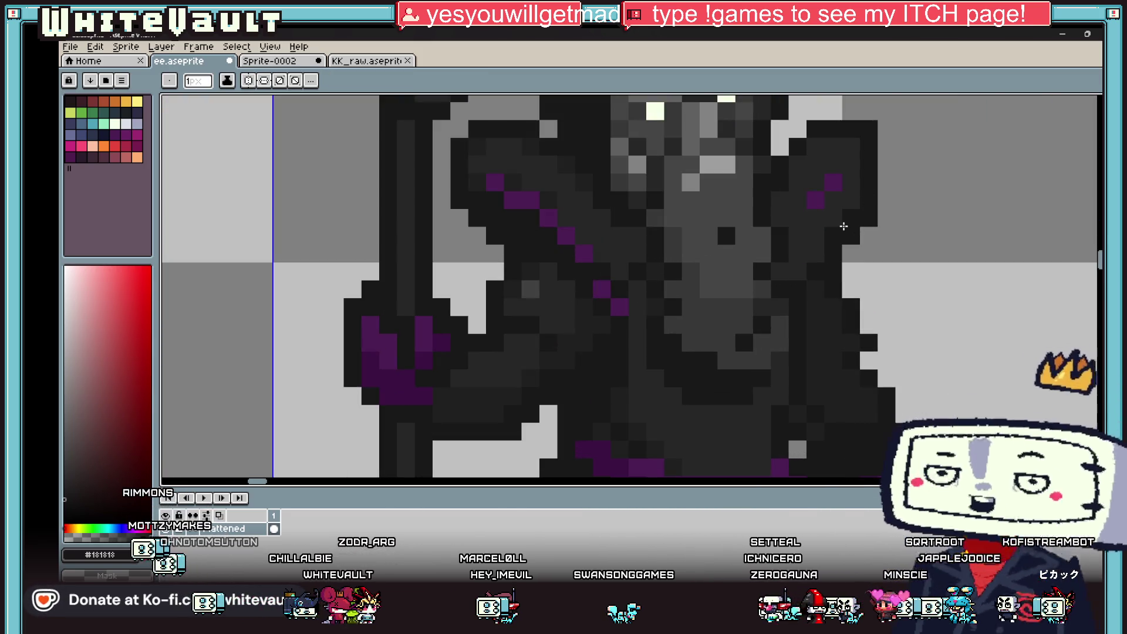
key("alt")
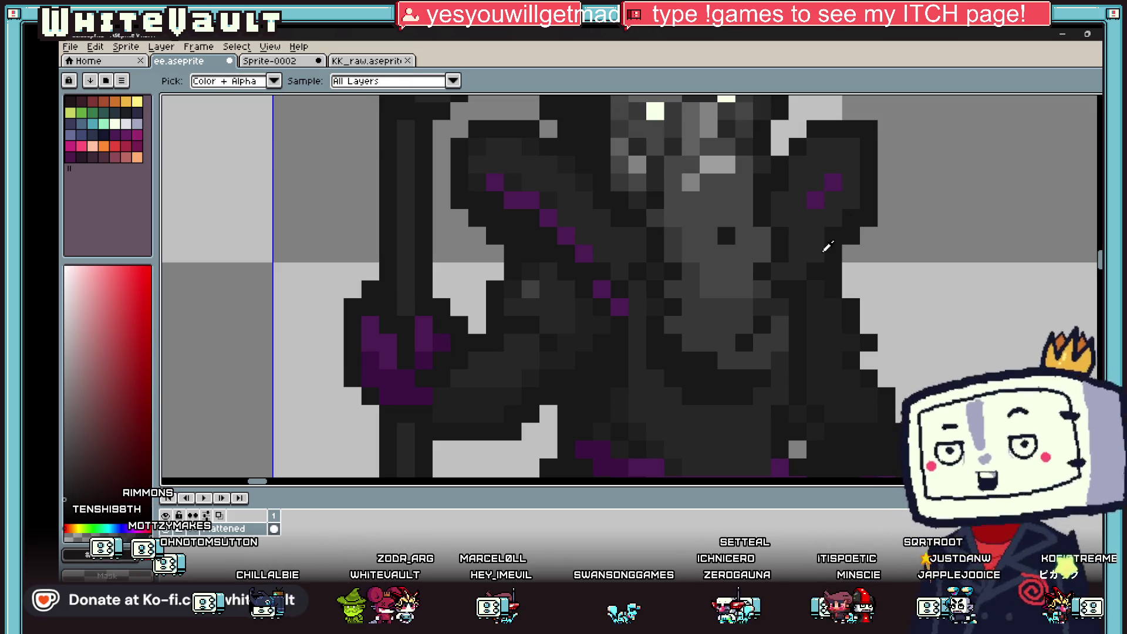
left_click(842, 387, "alt")
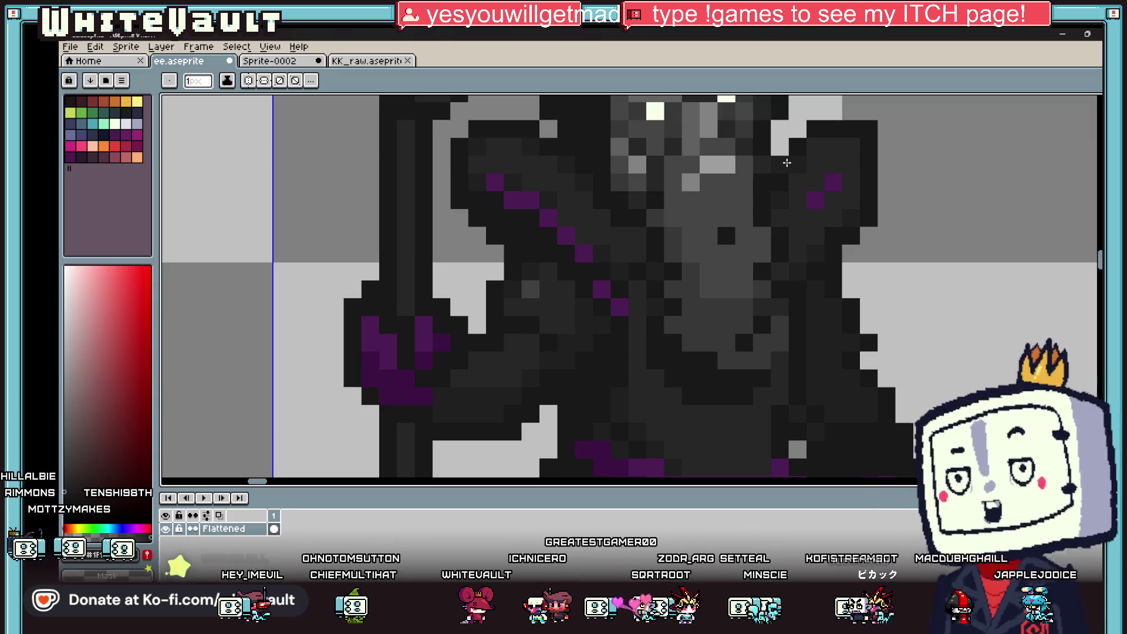
scroll(607, 179, "down", 5)
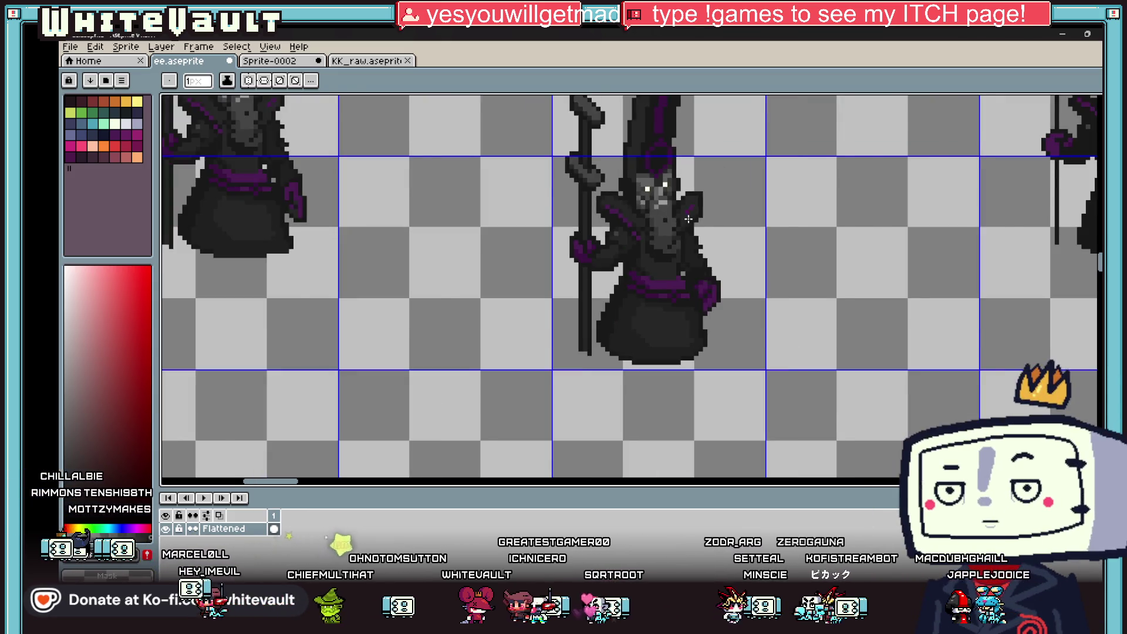
scroll(690, 219, "up", 1)
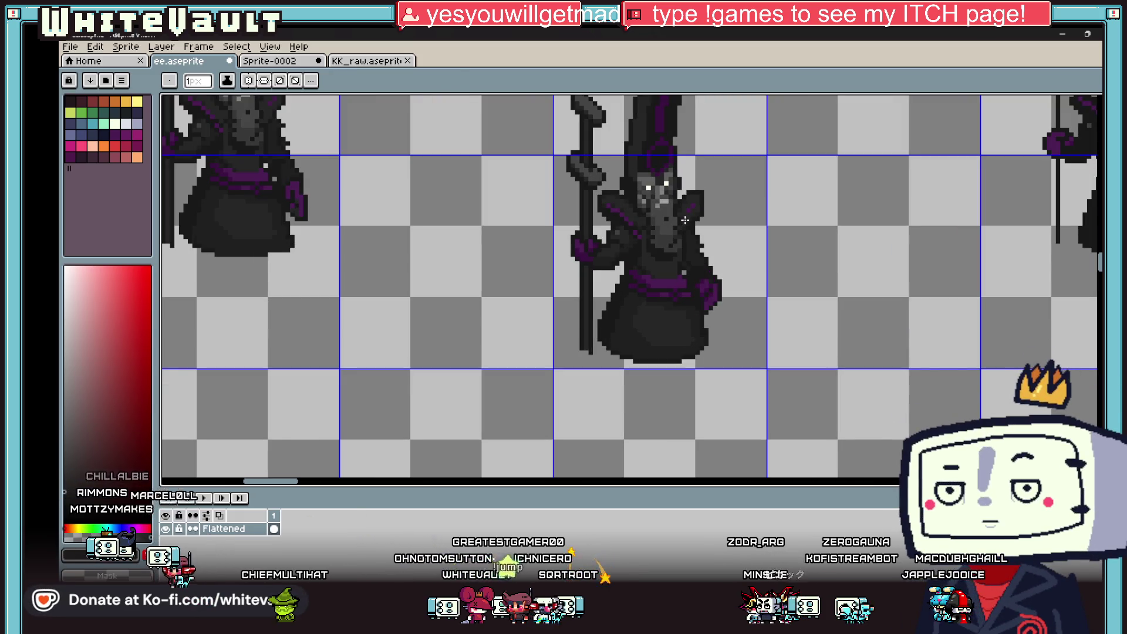
key("i")
scroll(685, 219, "down", 3)
scroll(739, 162, "up", 2)
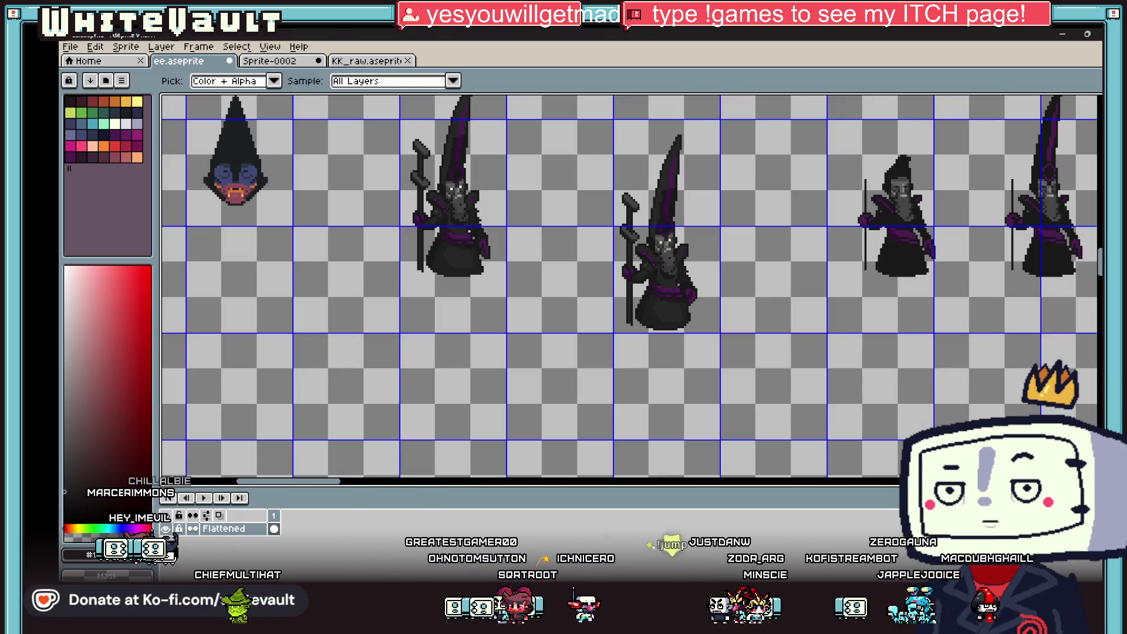
Copy the middle wizard's frame cell and create a new sprite, Sprite-0003.
key("m")
left_click_drag(614, 120, 721, 333)
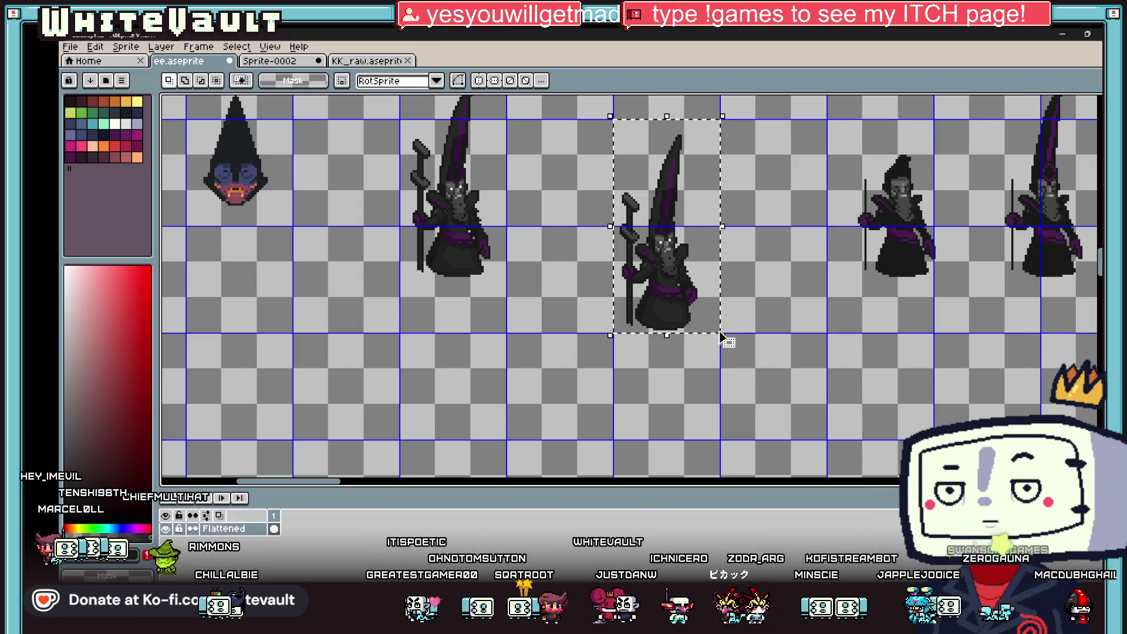
left_click(714, 327)
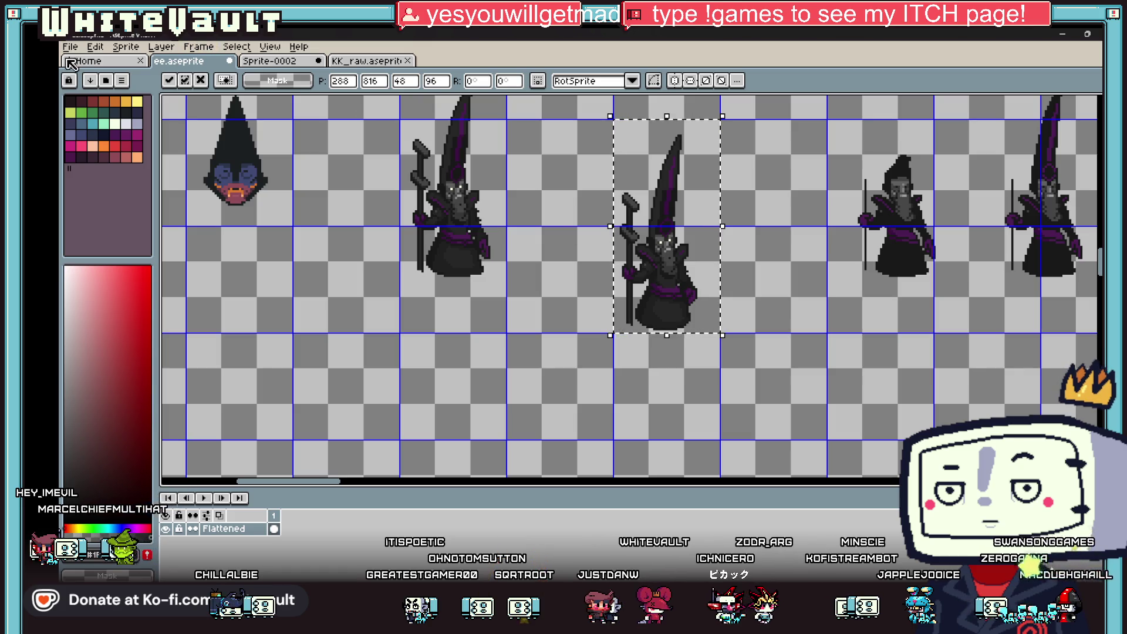
left_click(71, 47)
left_click(82, 62)
left_click(559, 421)
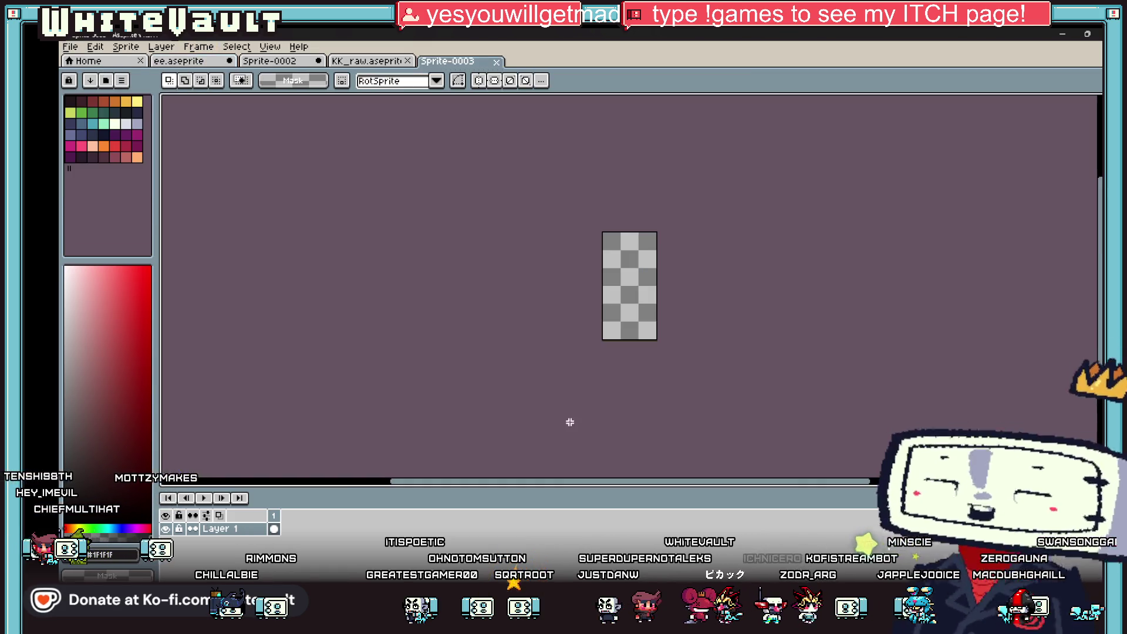
Paste the wizard into Sprite-0003, position it on the canvas, and clear the selection.
key("ctrl+v")
scroll(646, 320, "up", 4)
left_click_drag(645, 320, 672, 325)
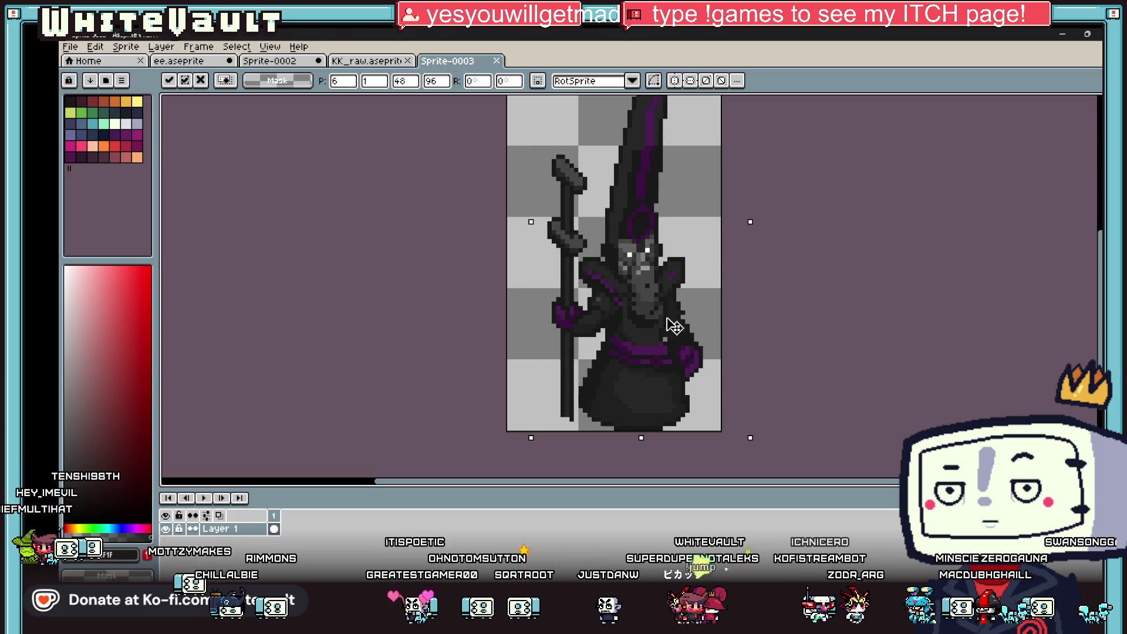
left_click(803, 326)
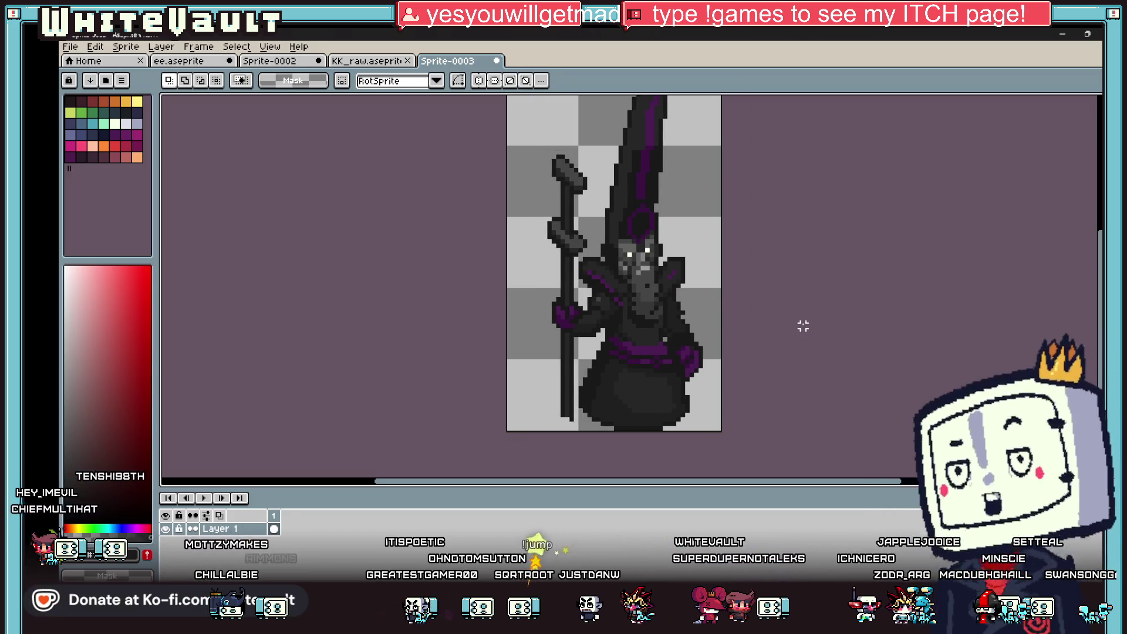
scroll(803, 326, "down", 4)
scroll(721, 282, "up", 2)
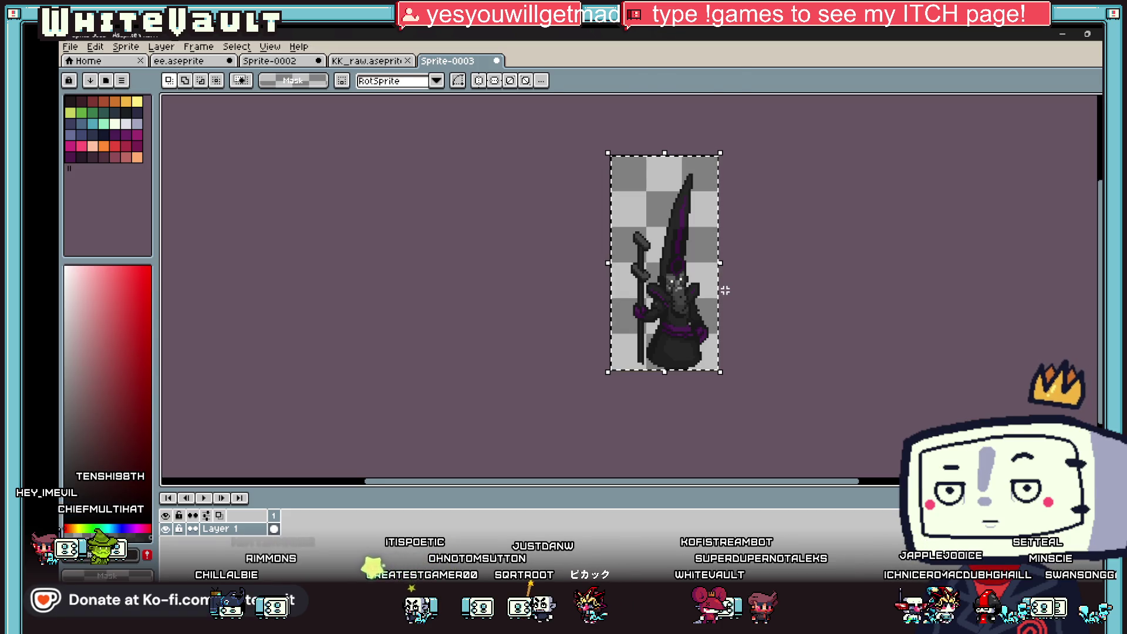
key("ctrl+v")
scroll(696, 269, "up", 2)
key("ctrl+d")
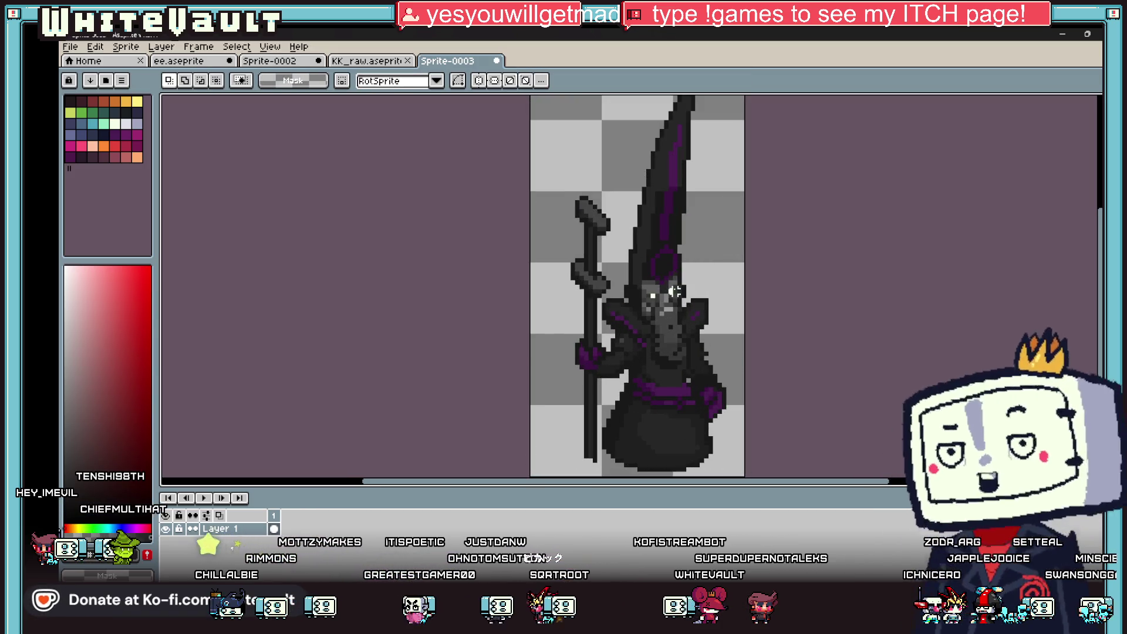
Sample white and preview it as an Outline effect around the wizard.
key("i")
scroll(676, 290, "up", 1)
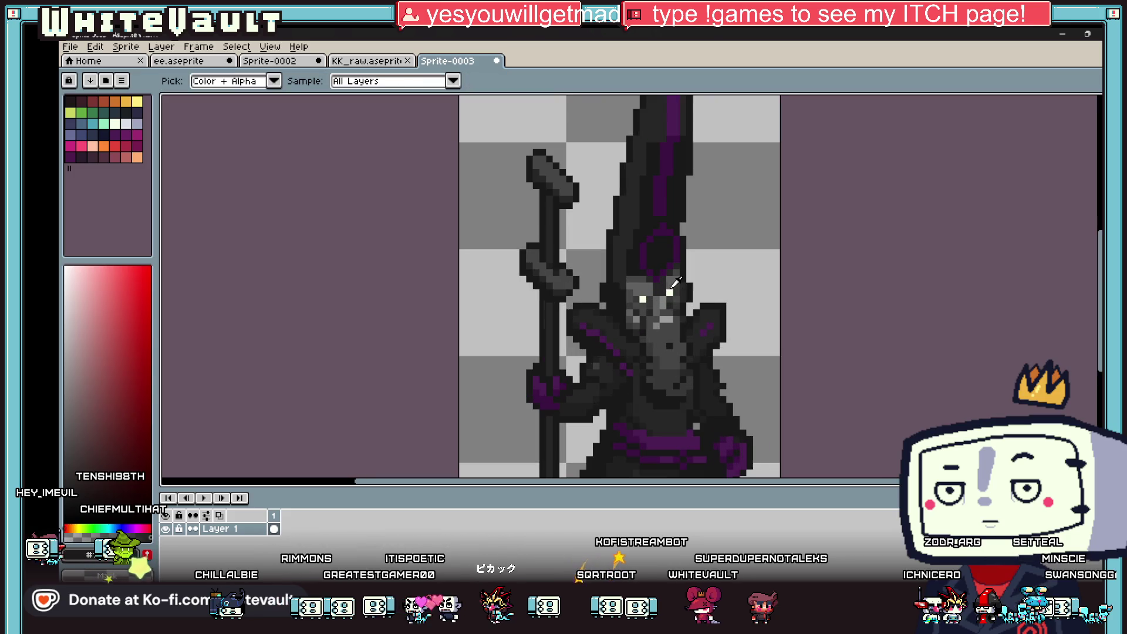
left_click(646, 294)
key("shift+o")
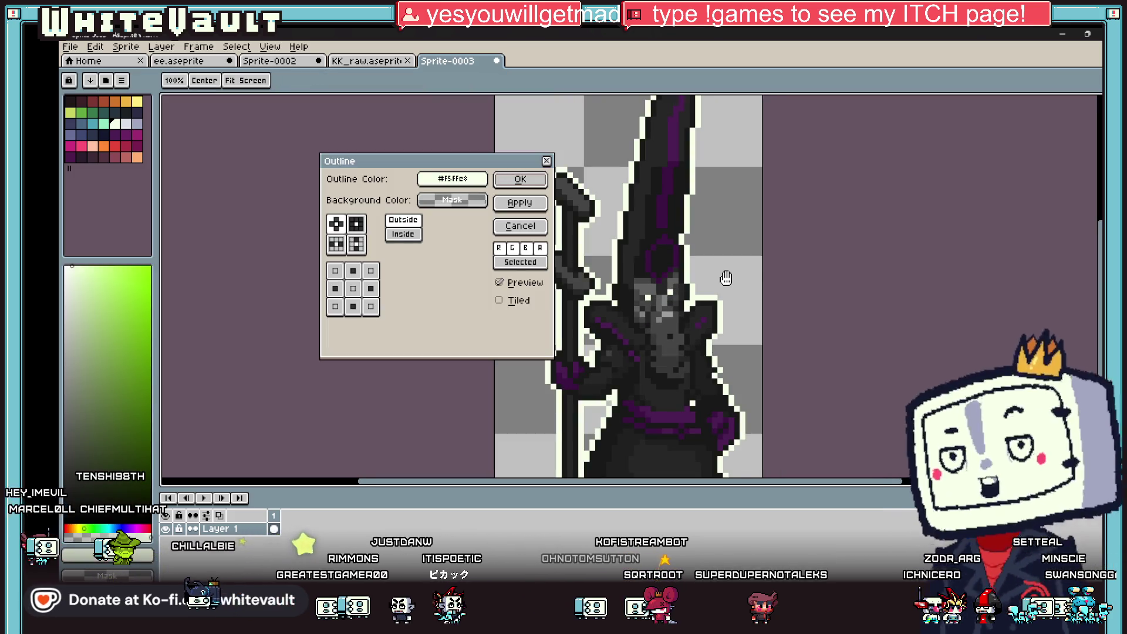
Apply the white outline around the copied wizard.
left_click(525, 184)
scroll(681, 429, "down", 2)
scroll(682, 429, "up", 1)
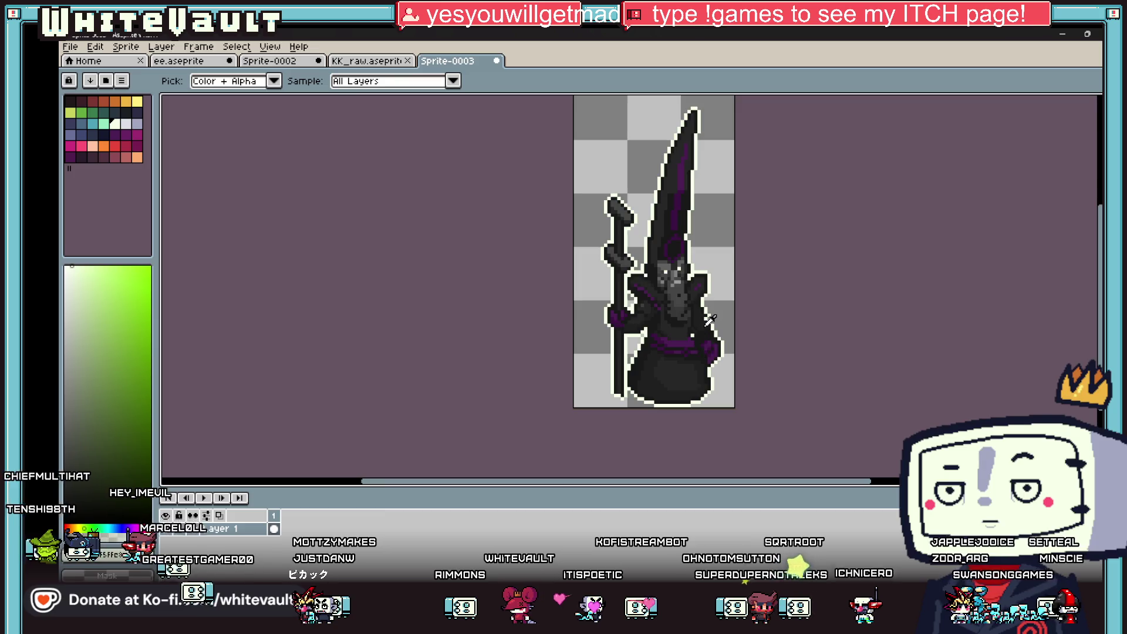
scroll(709, 320, "down", 1)
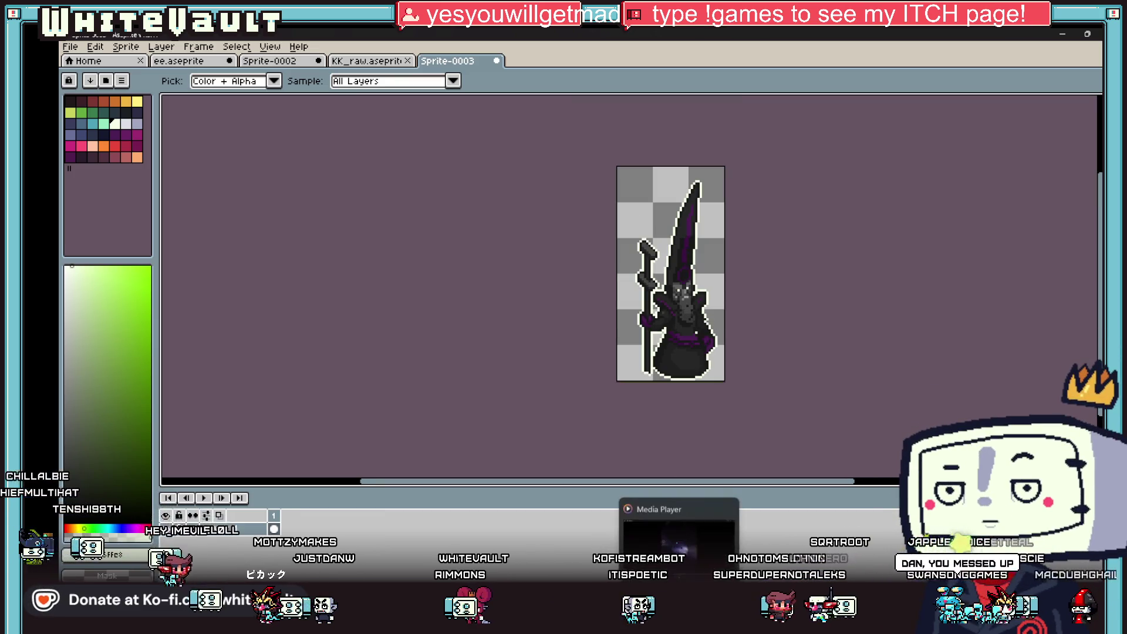
Check RPG Developer Bakin briefly, then return to Aseprite.
left_click(668, 608)
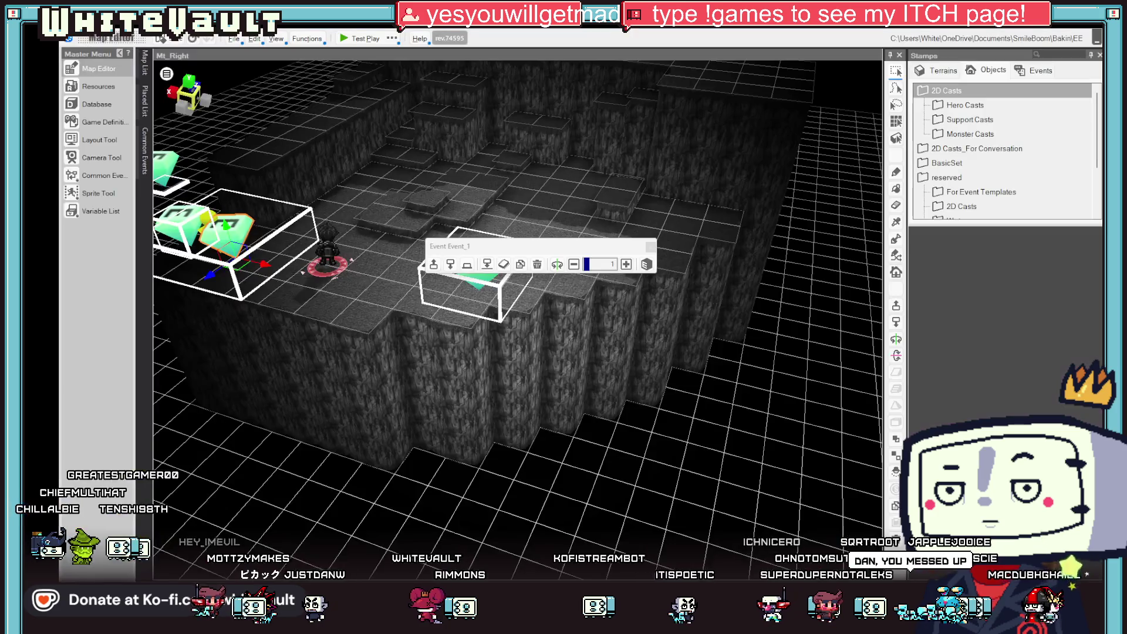
scroll(647, 526, "down", 1)
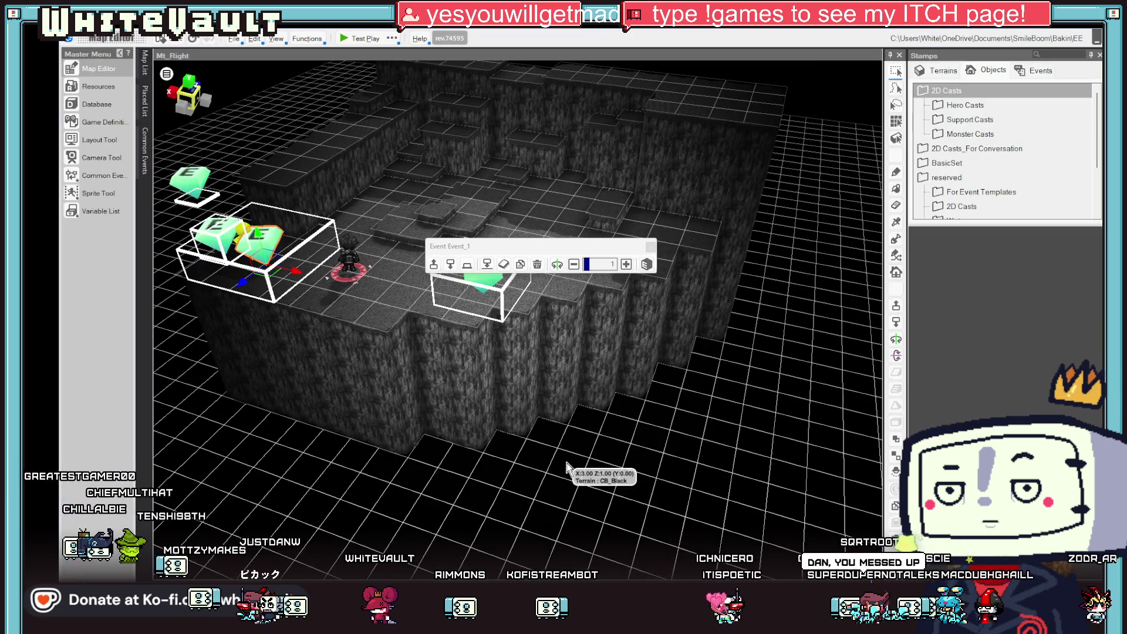
right_click(552, 470)
key("alt+Tab")
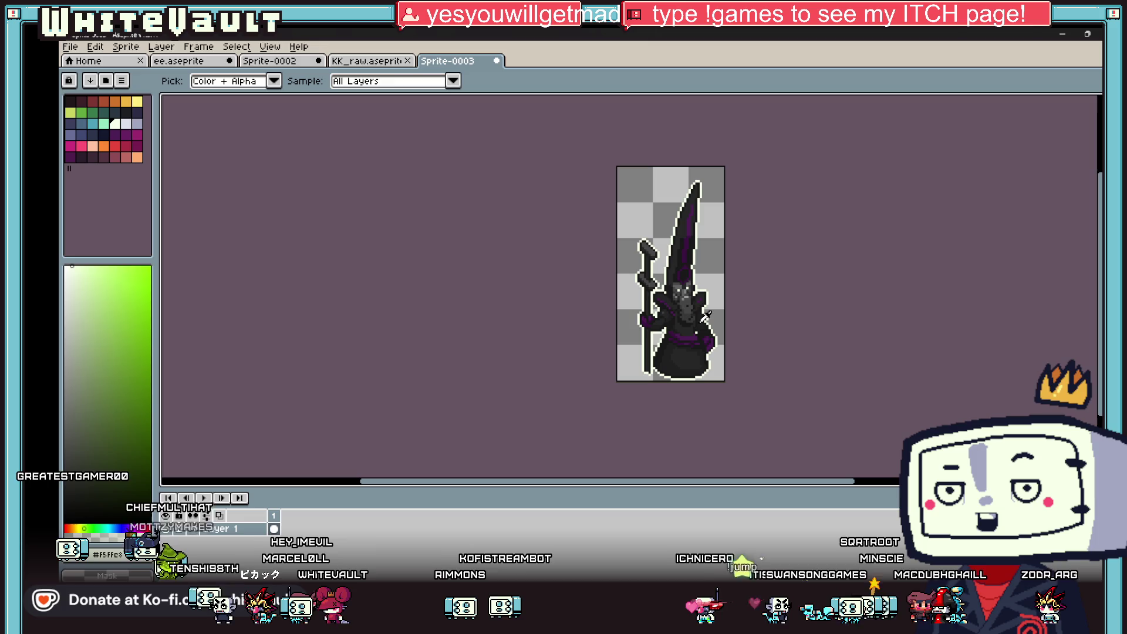
Fill the stray white outline pixels along the robe's bottom edge with the dark robe colour.
scroll(712, 324, "up", 1)
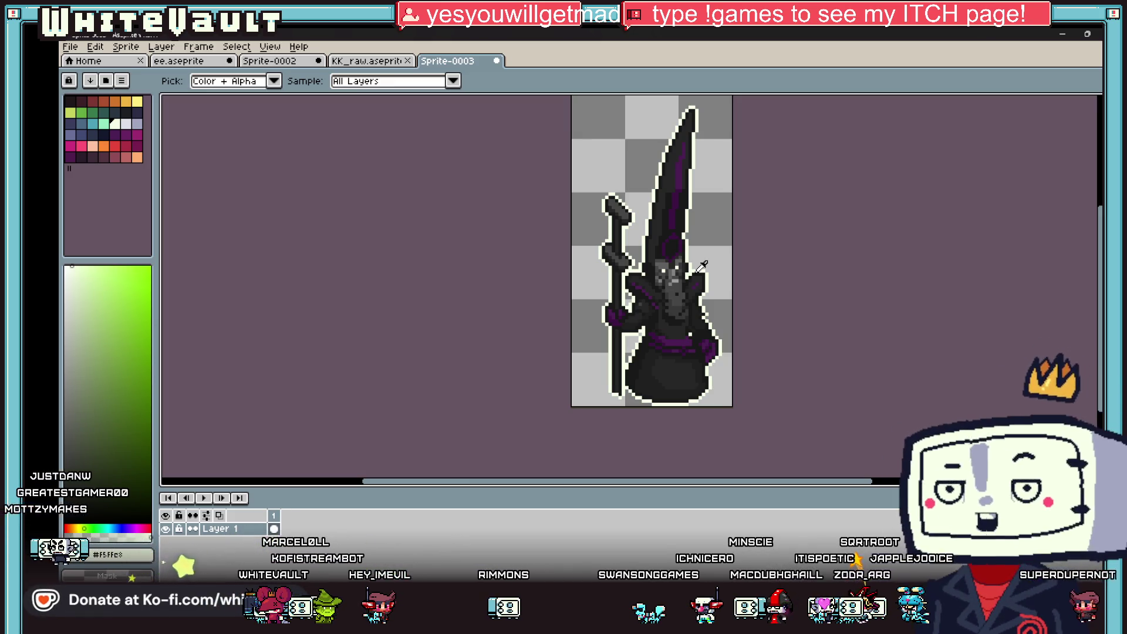
scroll(734, 381, "up", 1)
left_click(726, 383, "alt")
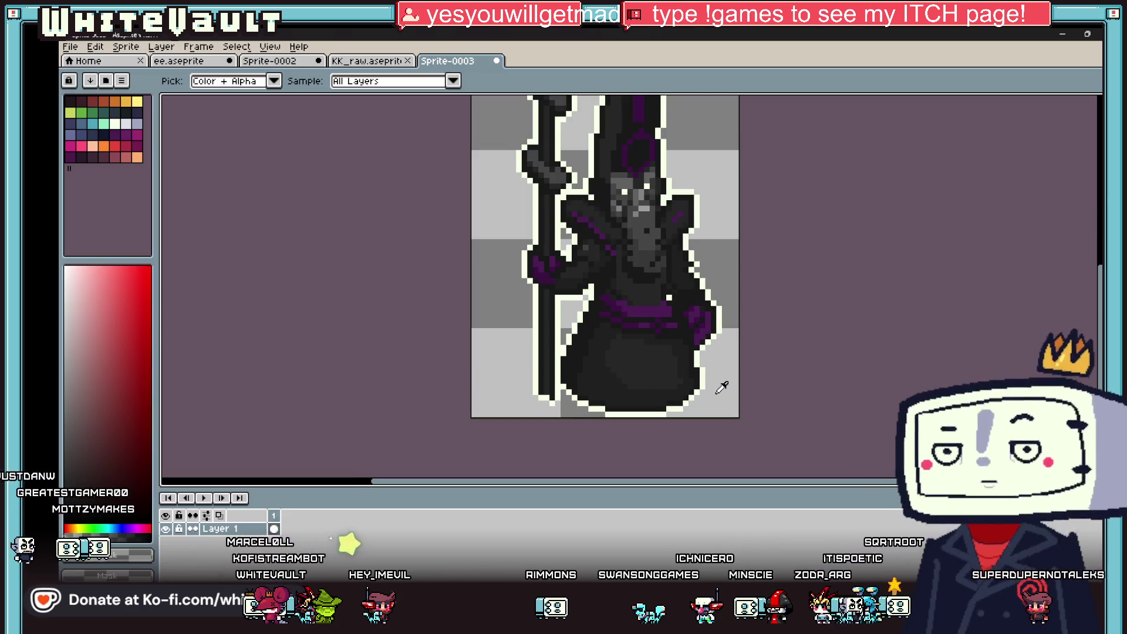
scroll(694, 386, "up", 3)
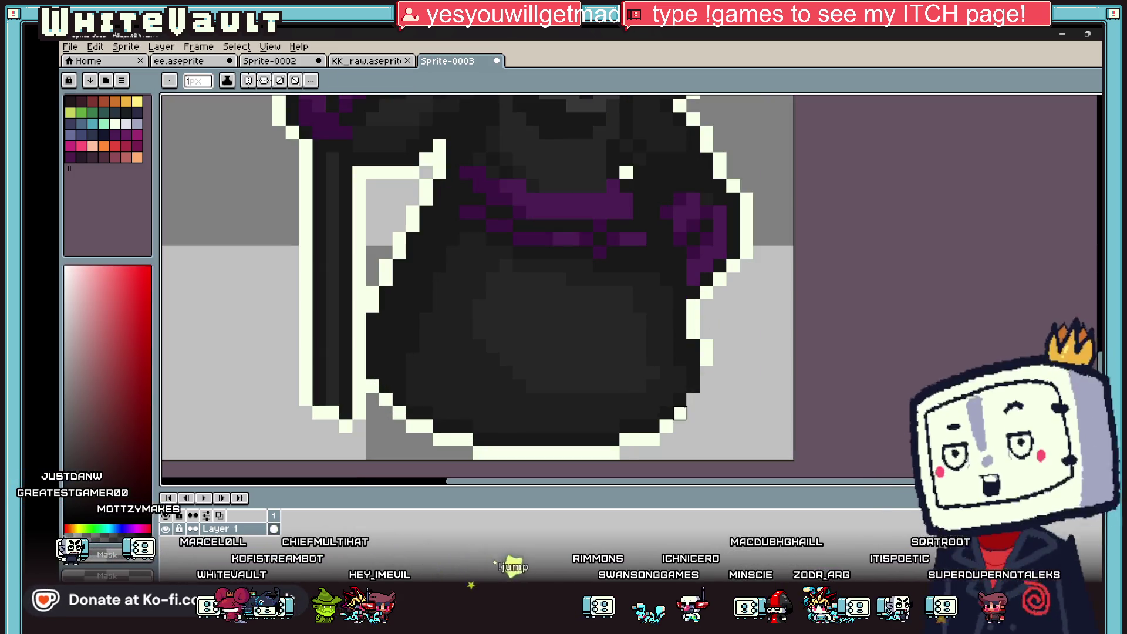
left_click(690, 400)
key("alt")
left_click(640, 439)
left_click(546, 452)
left_click(426, 446, "alt")
left_click(426, 440)
left_click(418, 426)
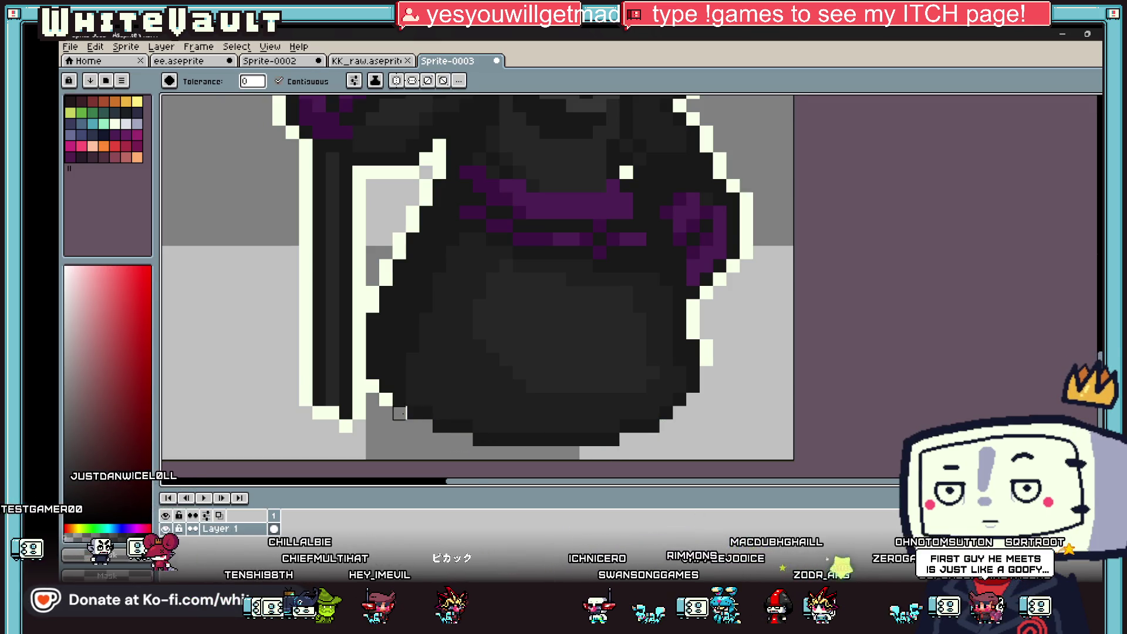
scroll(399, 414, "down", 6)
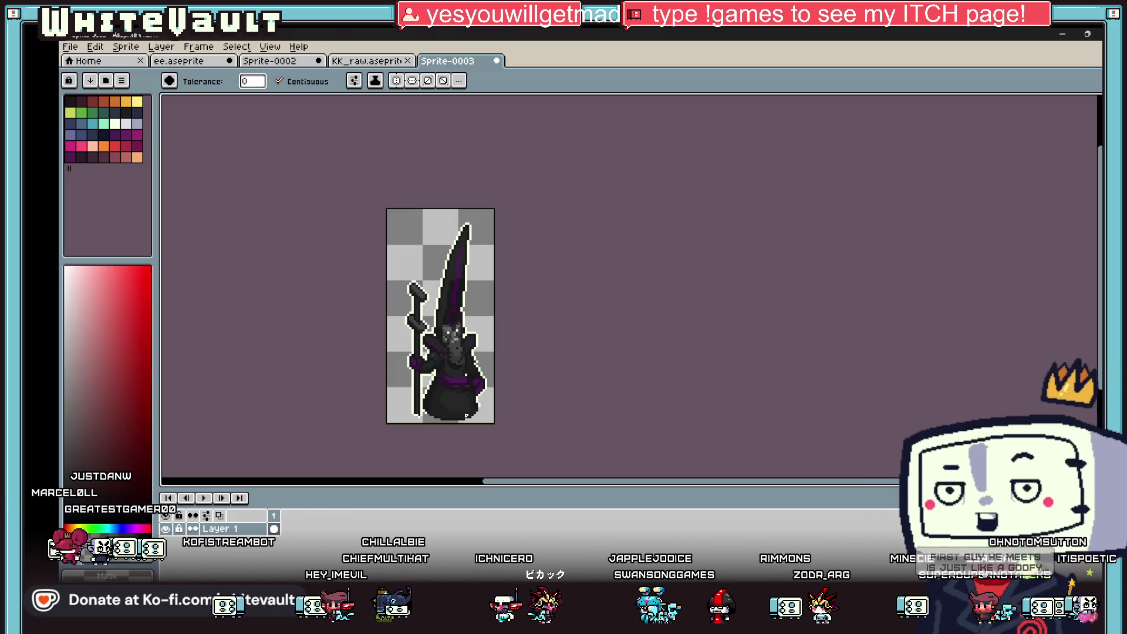
Select the whole sprite and squash it slightly vertically.
key("m")
left_click_drag(586, 209, 540, 326)
scroll(539, 330, "up", 3)
scroll(529, 364, "down", 5)
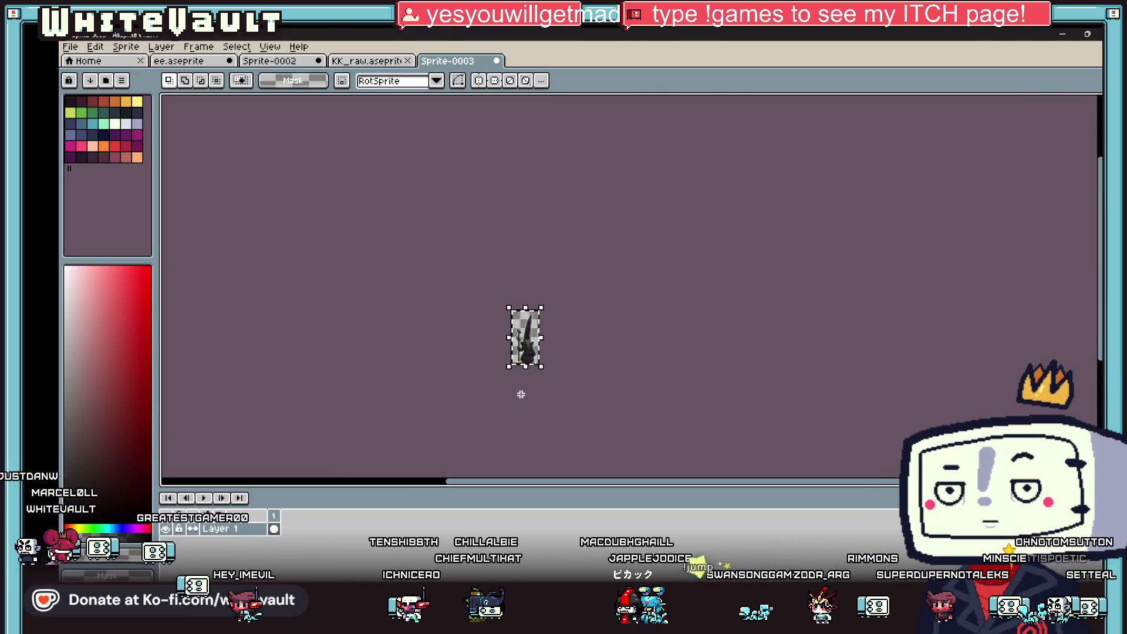
key("ctrl+a")
key("Left")
scroll(523, 387, "up", 4)
left_click_drag(523, 378, 583, 352)
key("Return")
scroll(634, 255, "down", 1)
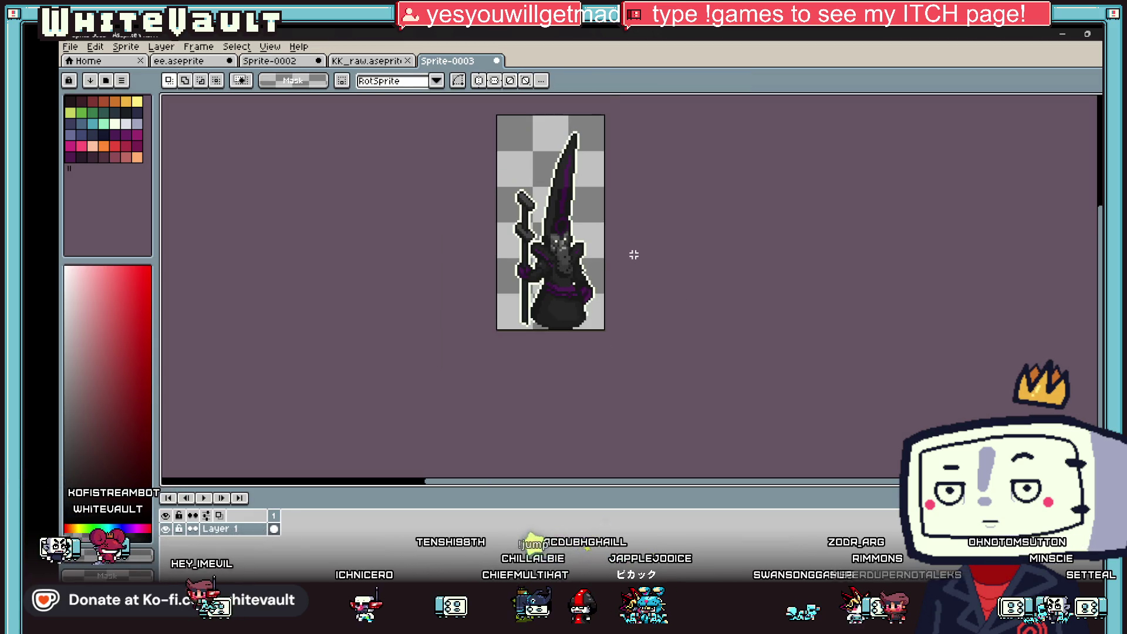
left_click(70, 47)
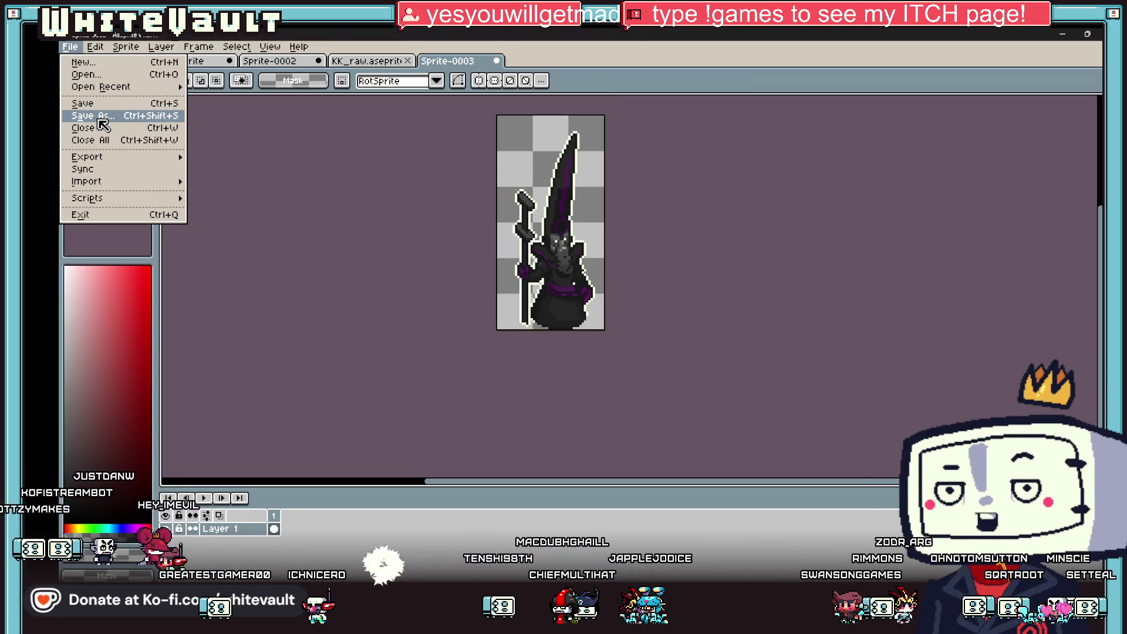
Save the sprite as a PNG named Wizar_wait.png in the Sprites folder.
left_click(94, 115)
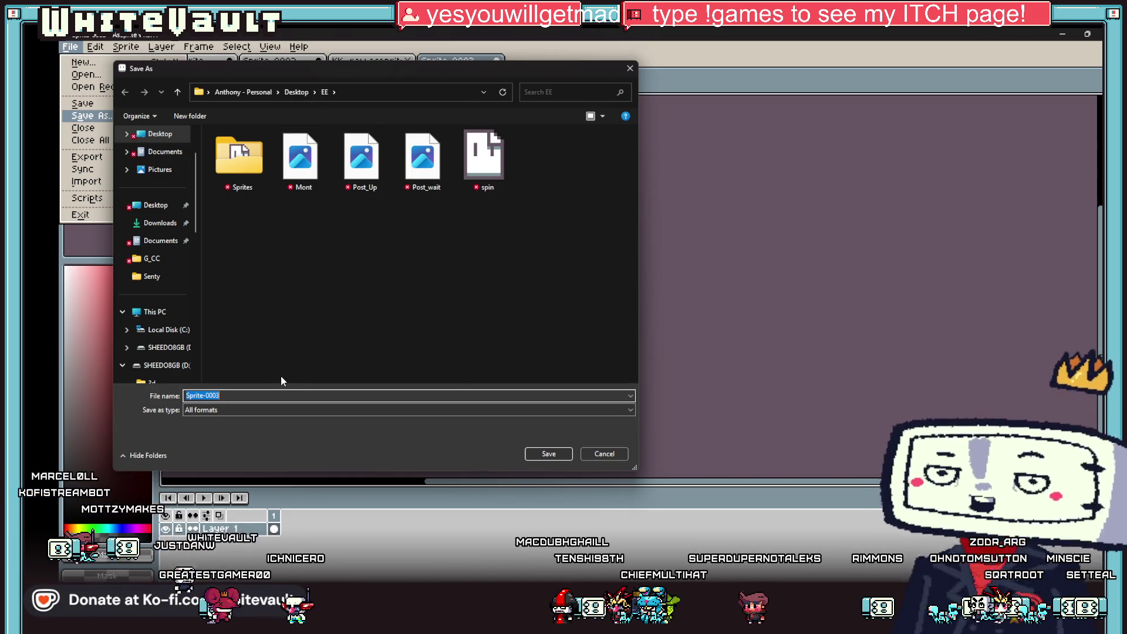
double_click(260, 174)
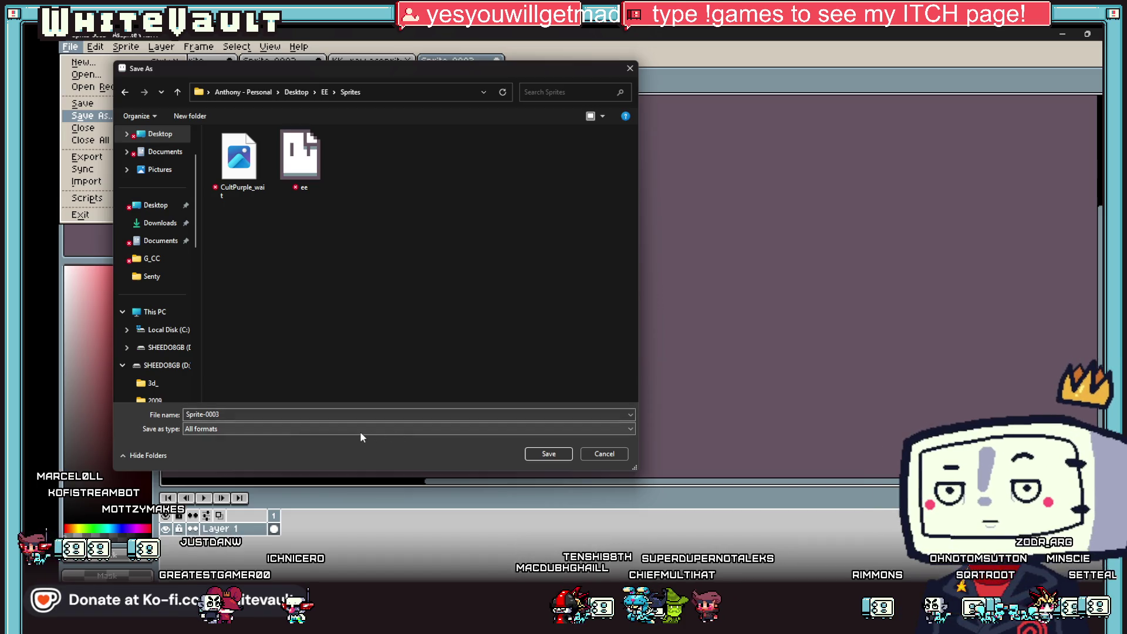
left_click(359, 432)
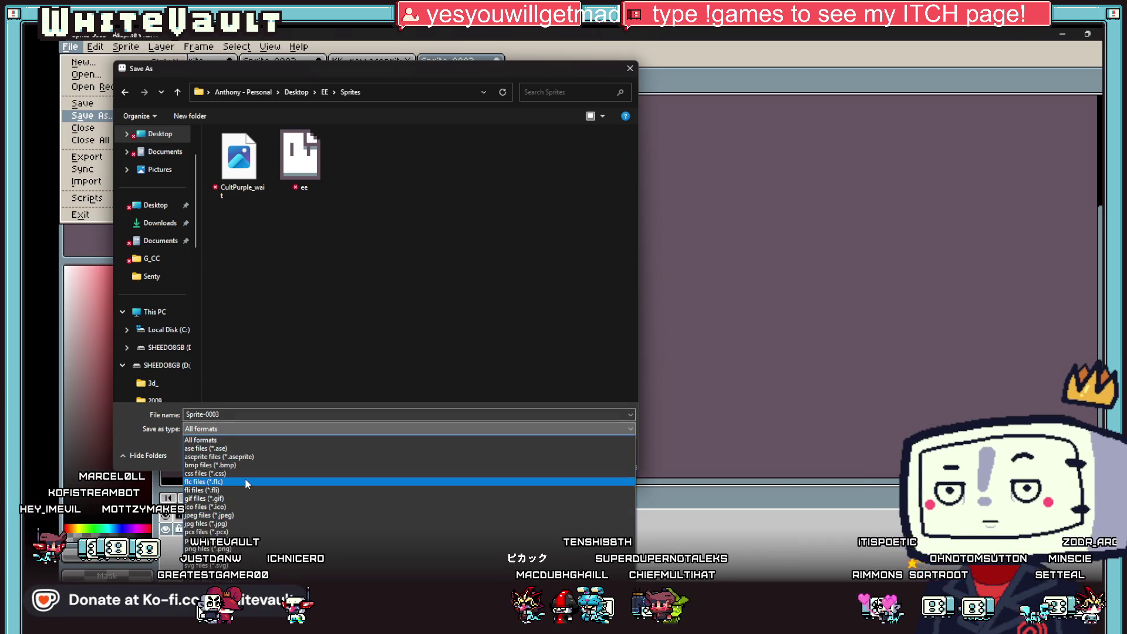
left_click(235, 550)
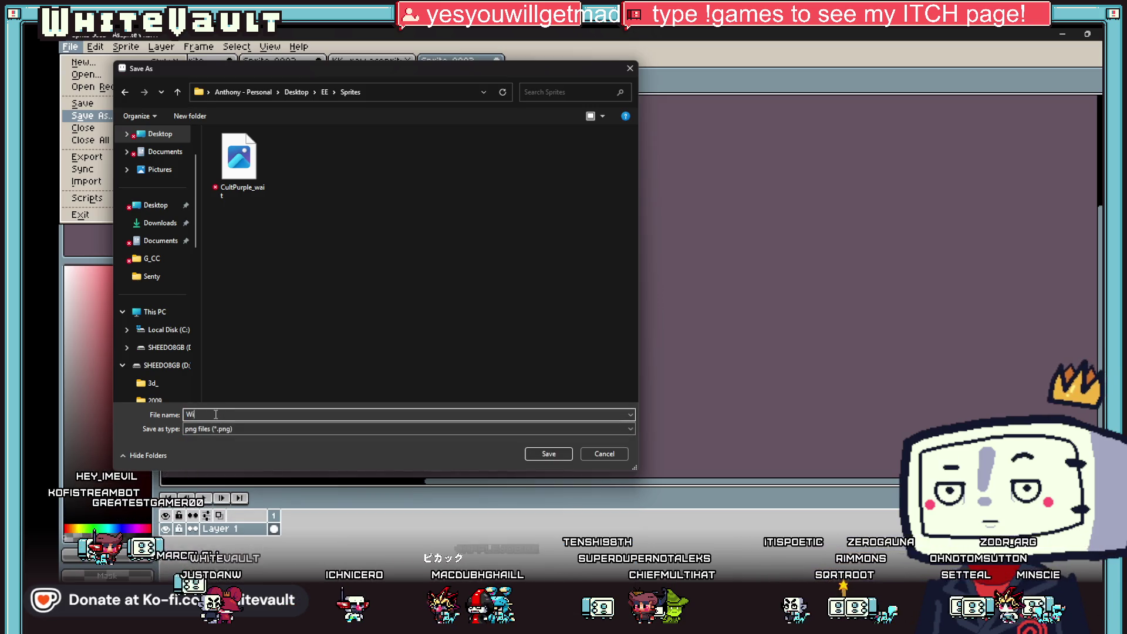
type("zar_wai")
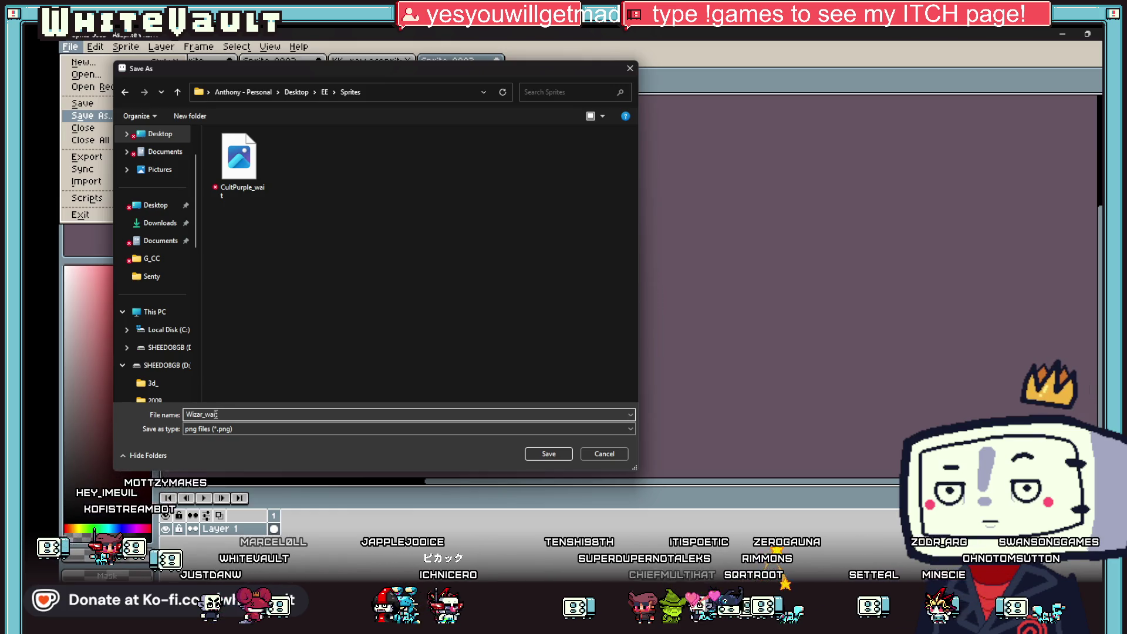
type("t.png")
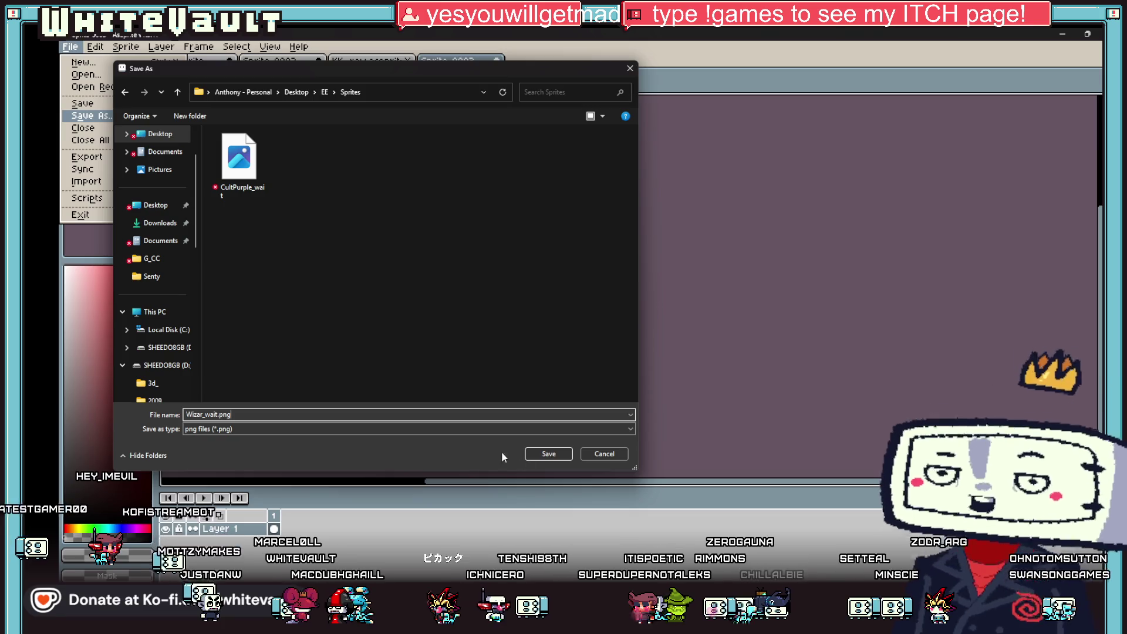
left_click(549, 454)
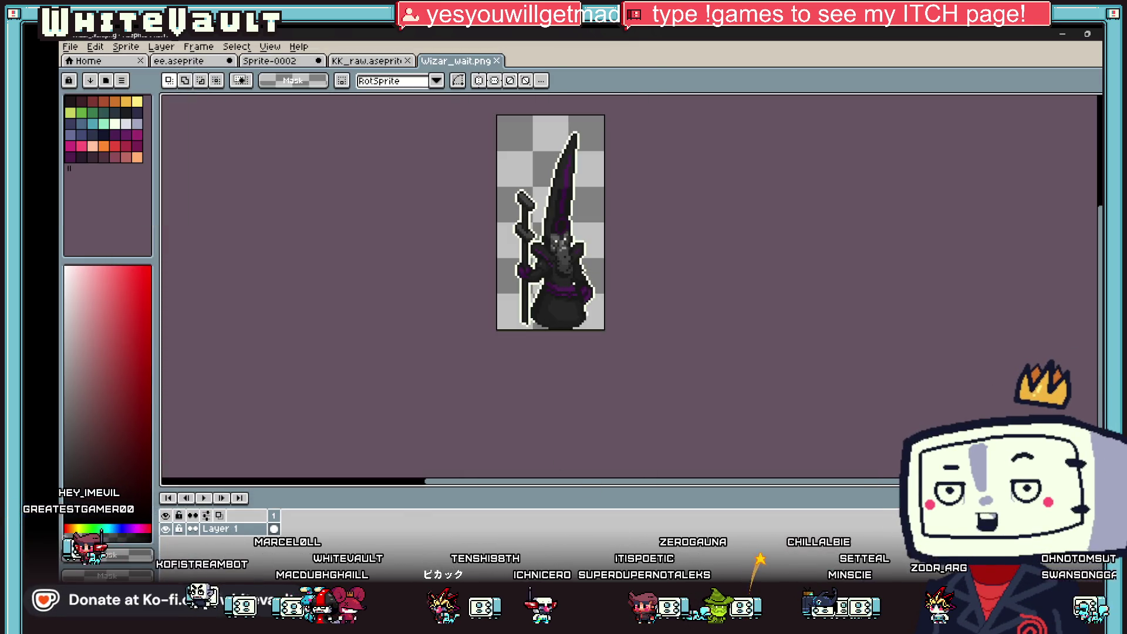
key("alt+Tab")
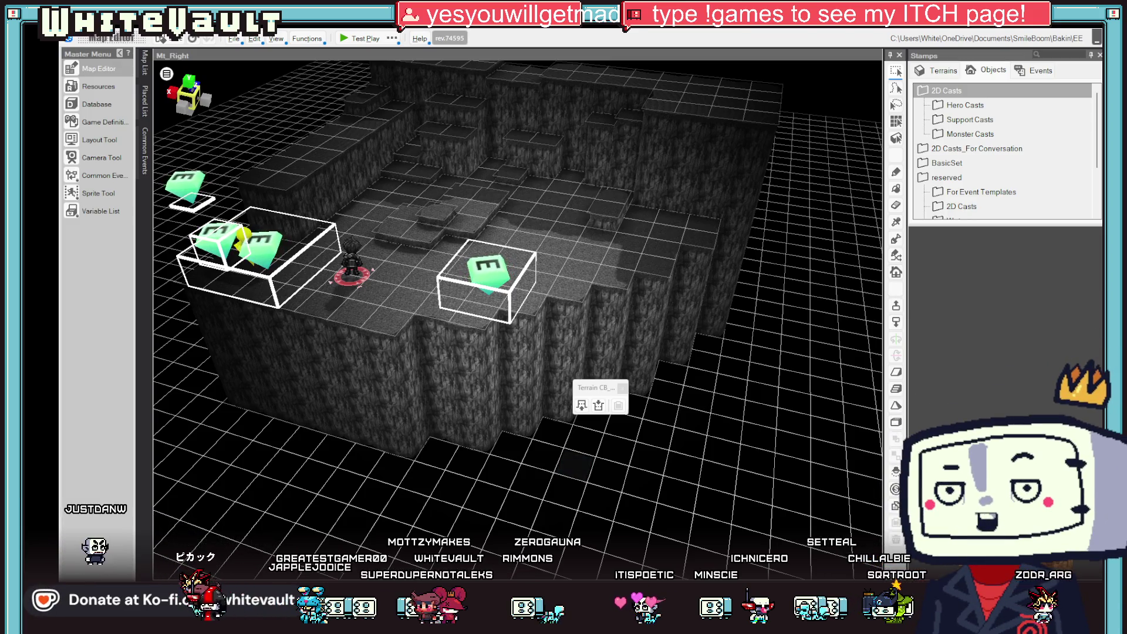
Drag Wizar_wait.png onto the Mt_Right map and import it with the wait motion set to Loop.
left_click_drag(518, 219, 532, 231)
left_click(596, 360)
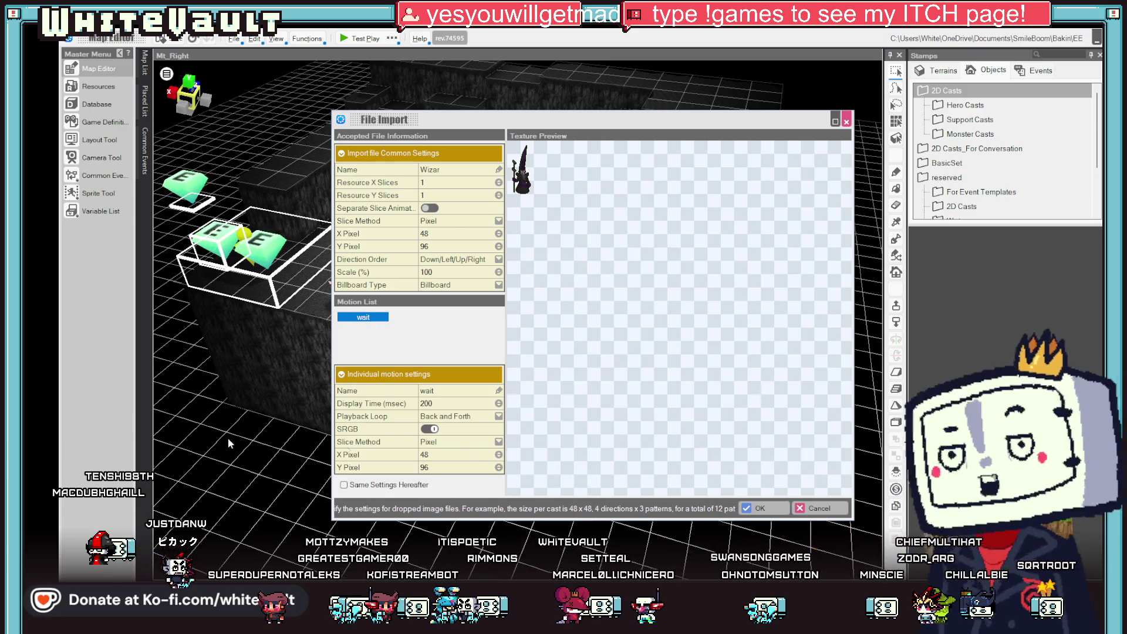
left_click(454, 417)
left_click(435, 433)
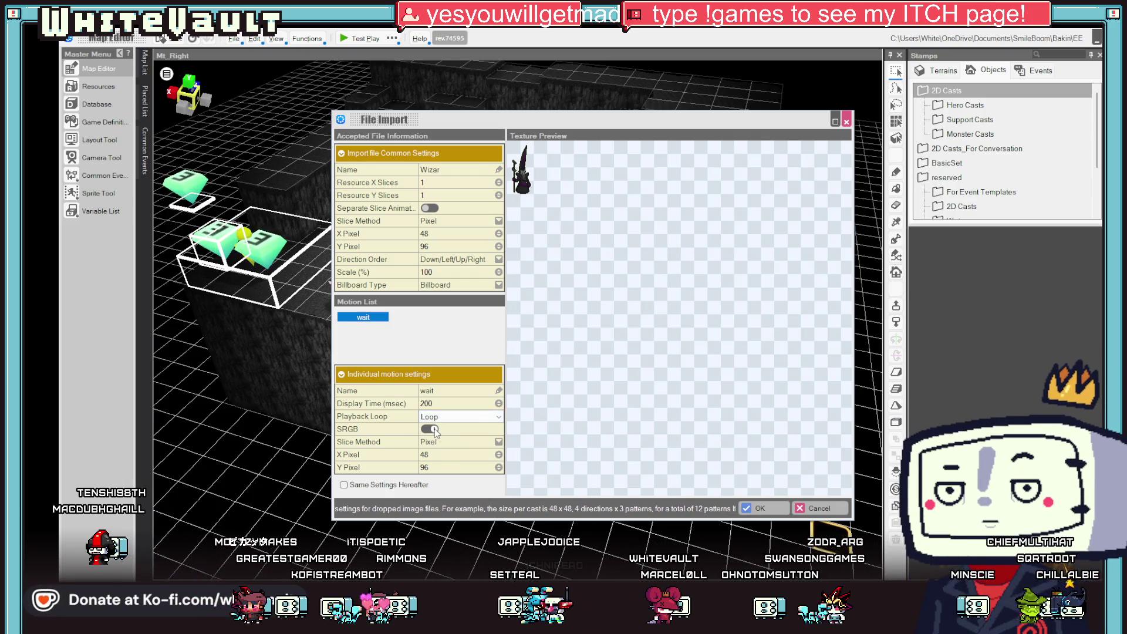
left_click(763, 508)
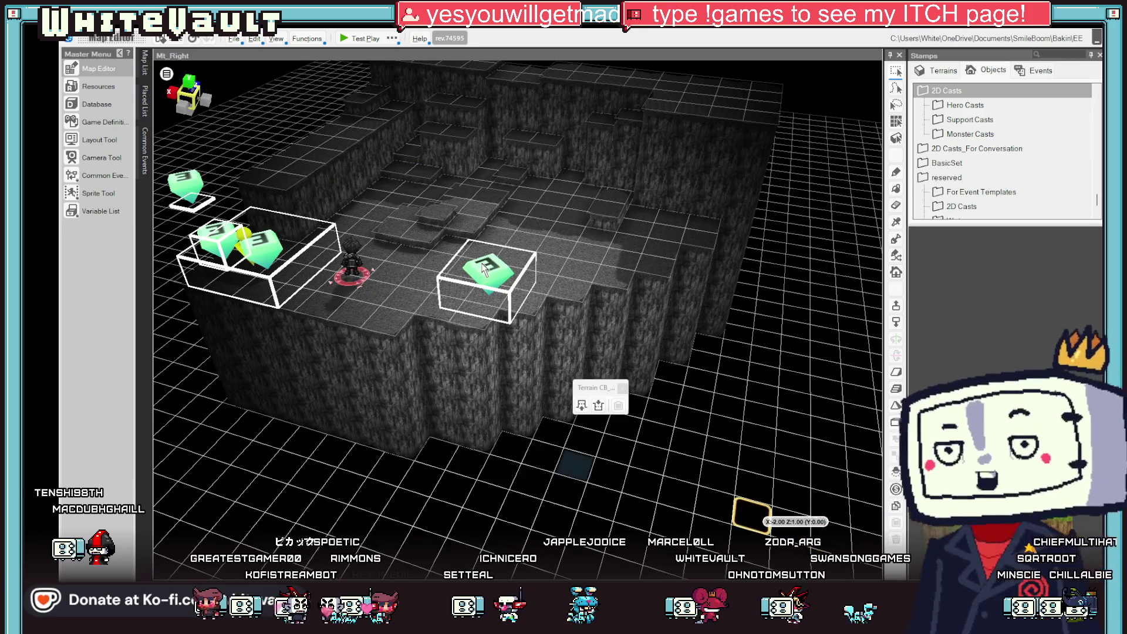
Dismiss the new-assets notice, move the Wizar NPC to another tile, and start Test Play.
left_click(723, 389)
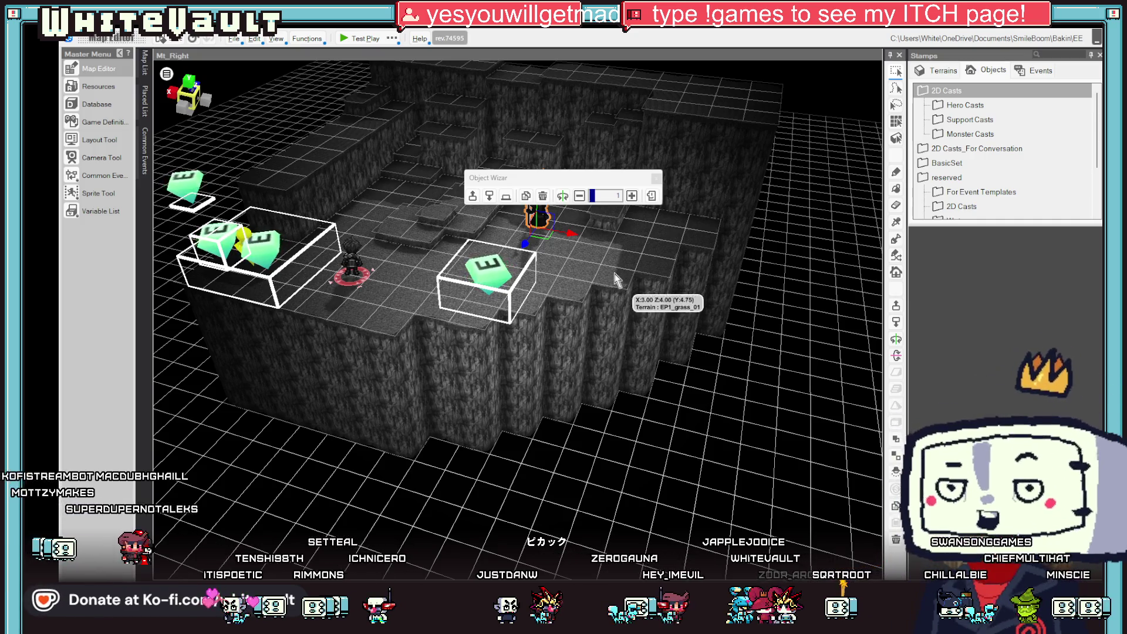
scroll(616, 279, "up", 3)
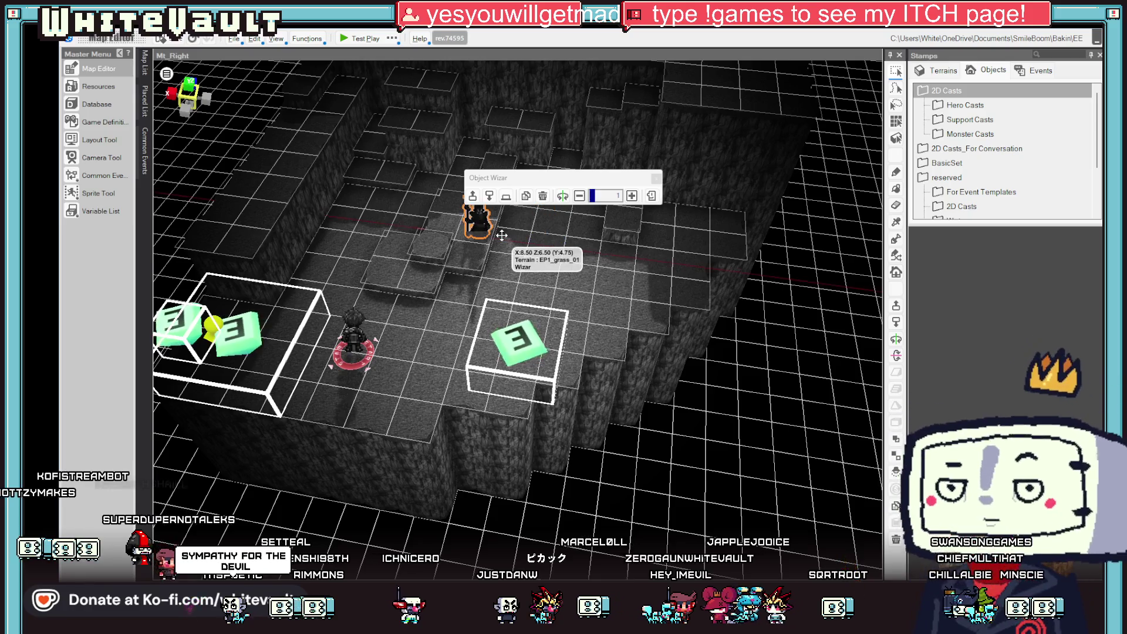
left_click_drag(501, 235, 565, 242)
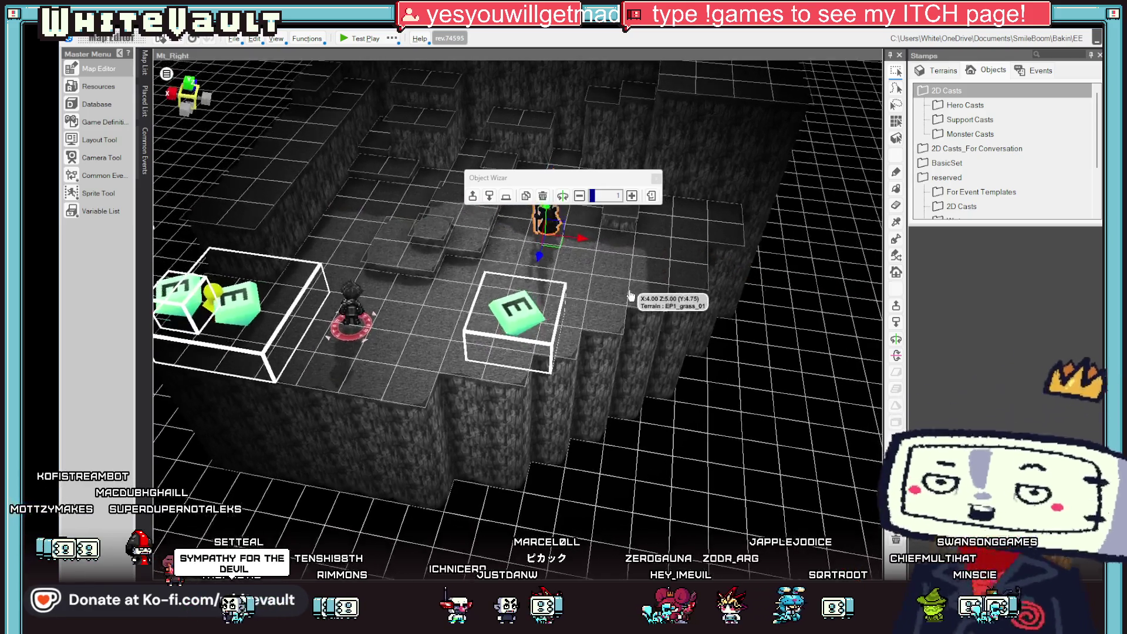
left_click(353, 39)
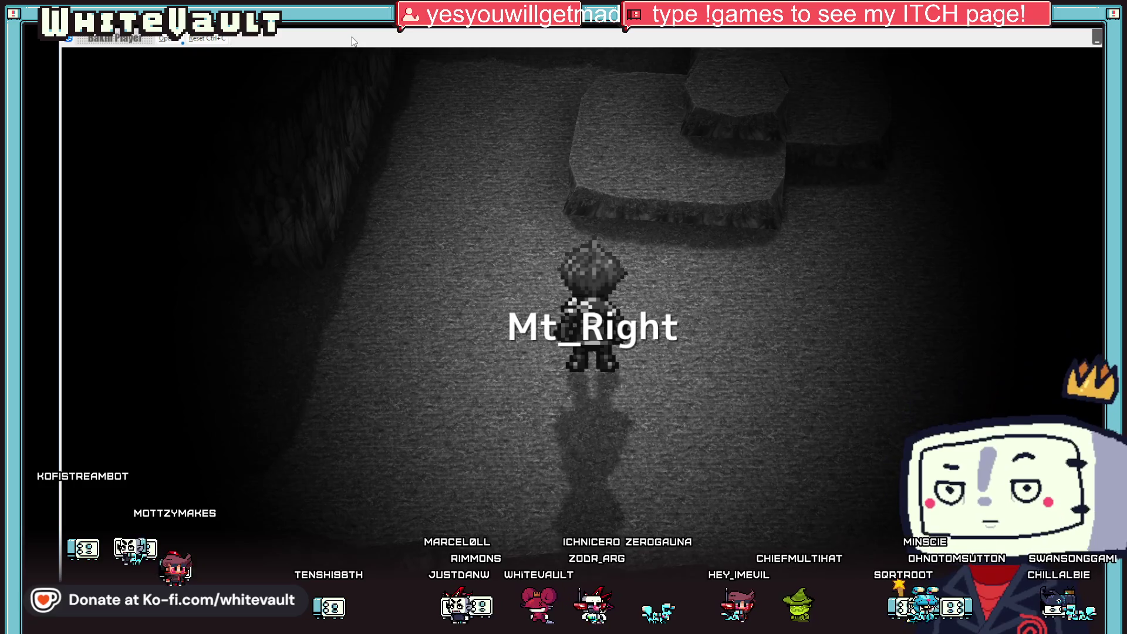
Walk the player around the wizard NPC in test play, then close the test play.
key("Left")
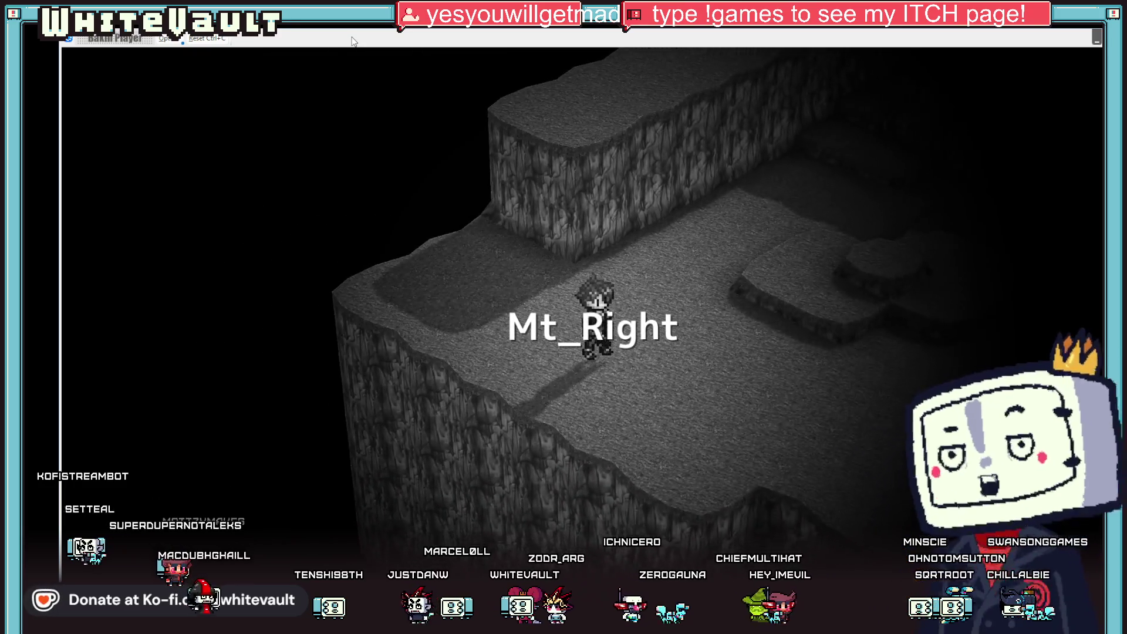
key("Right")
key("Right")
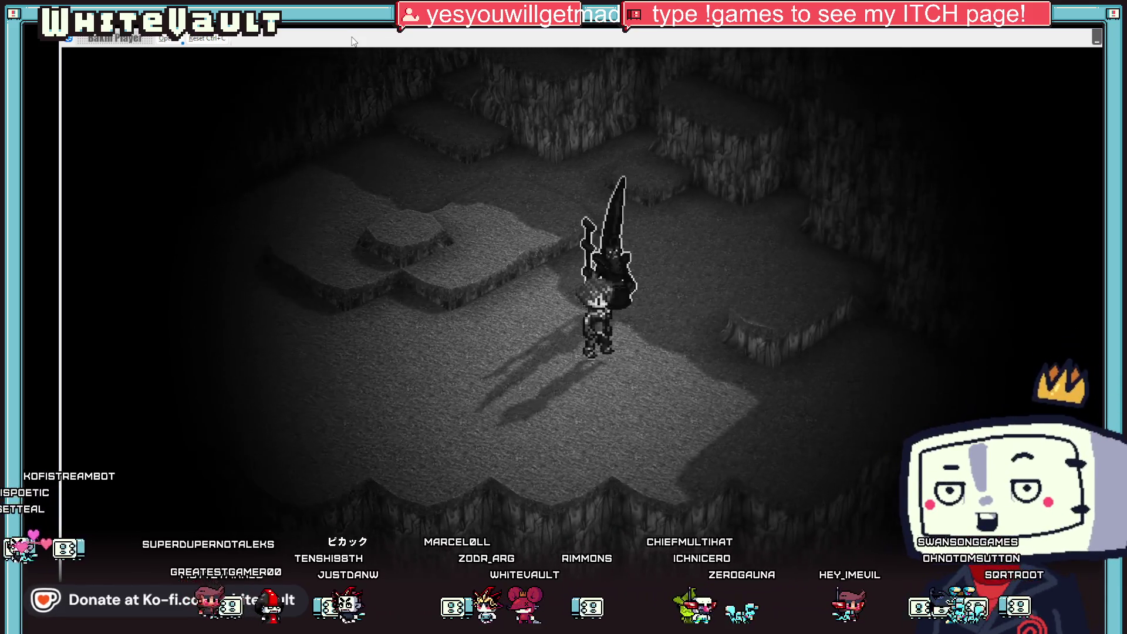
key("Up")
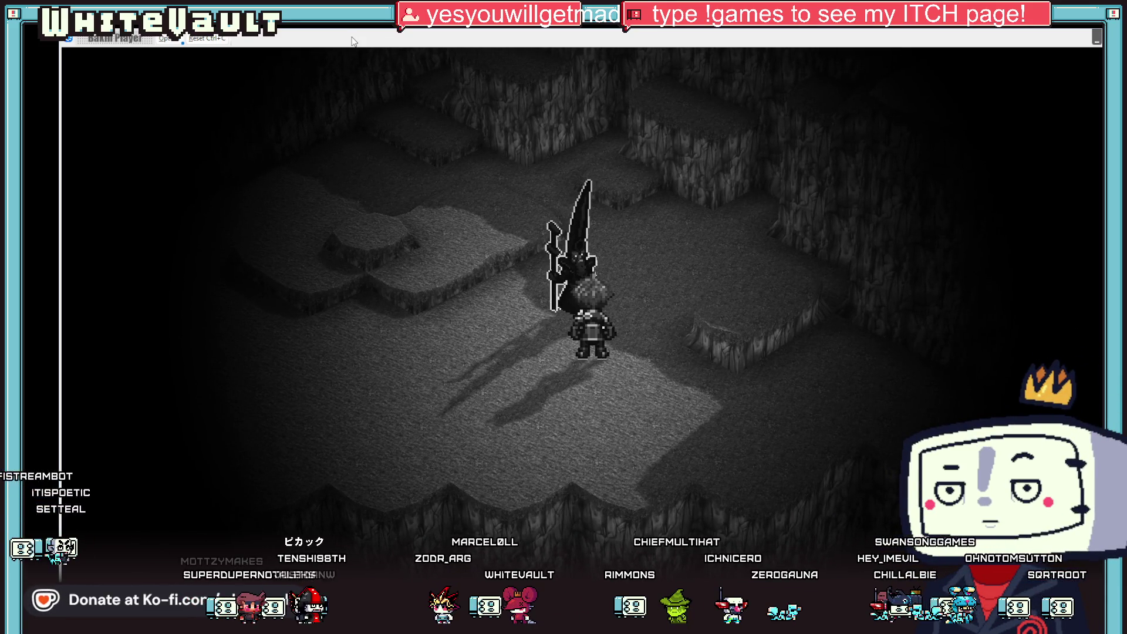
key("Right")
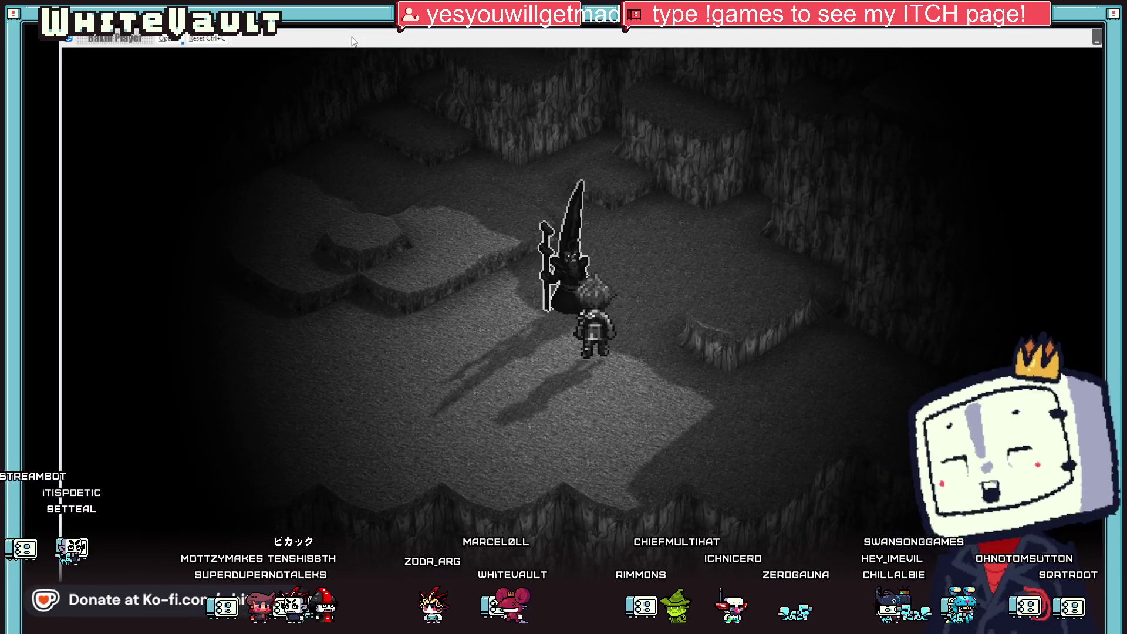
key("Left")
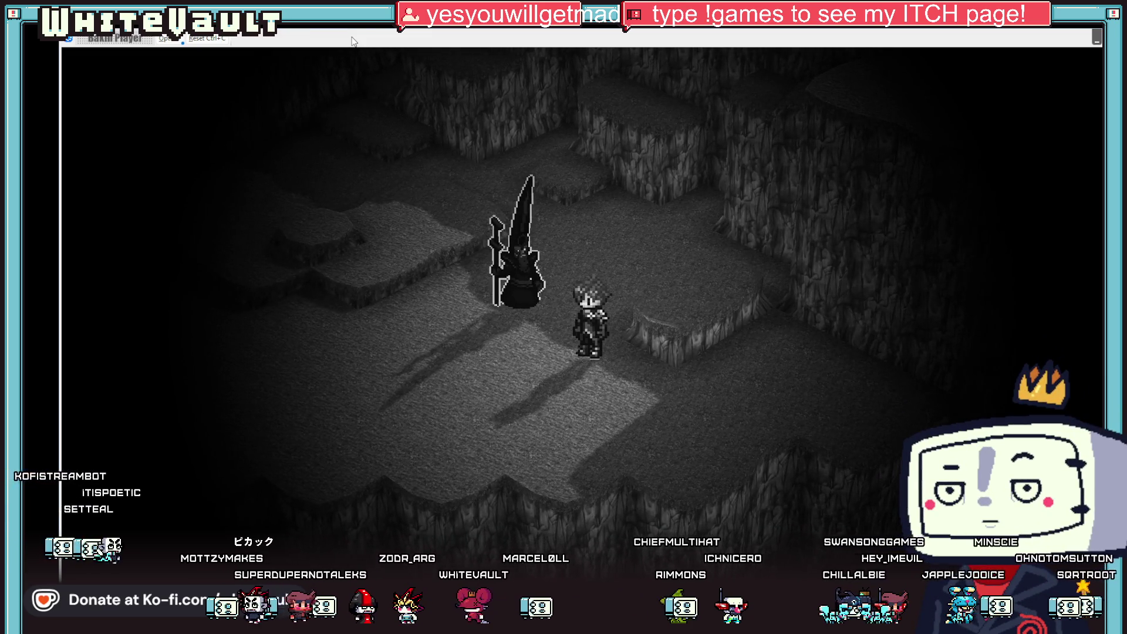
key("Left")
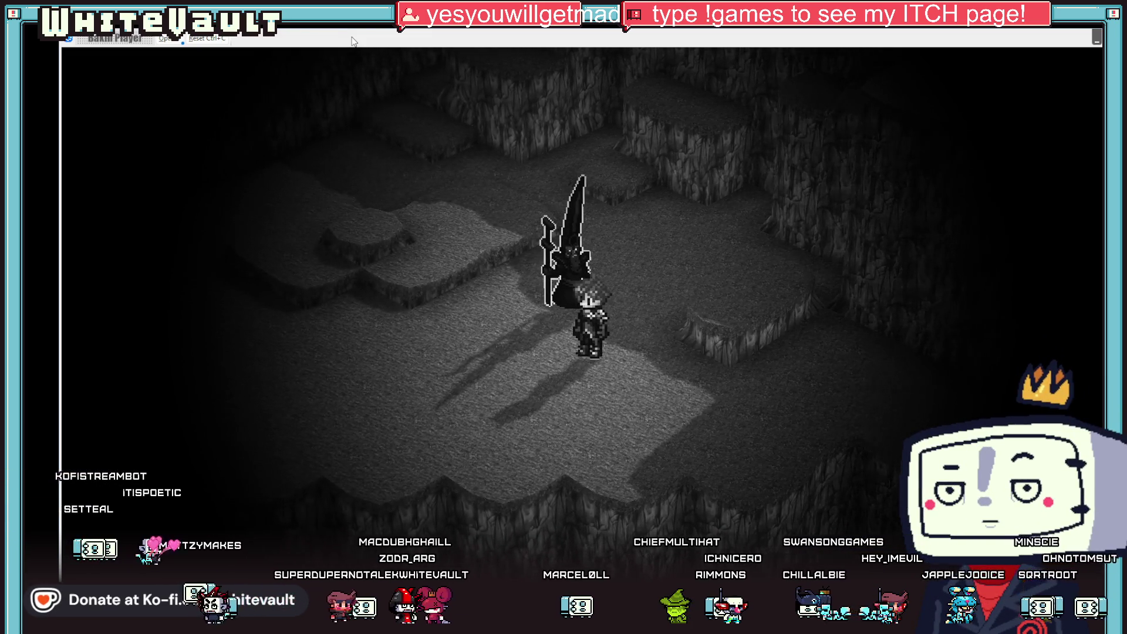
key("Up")
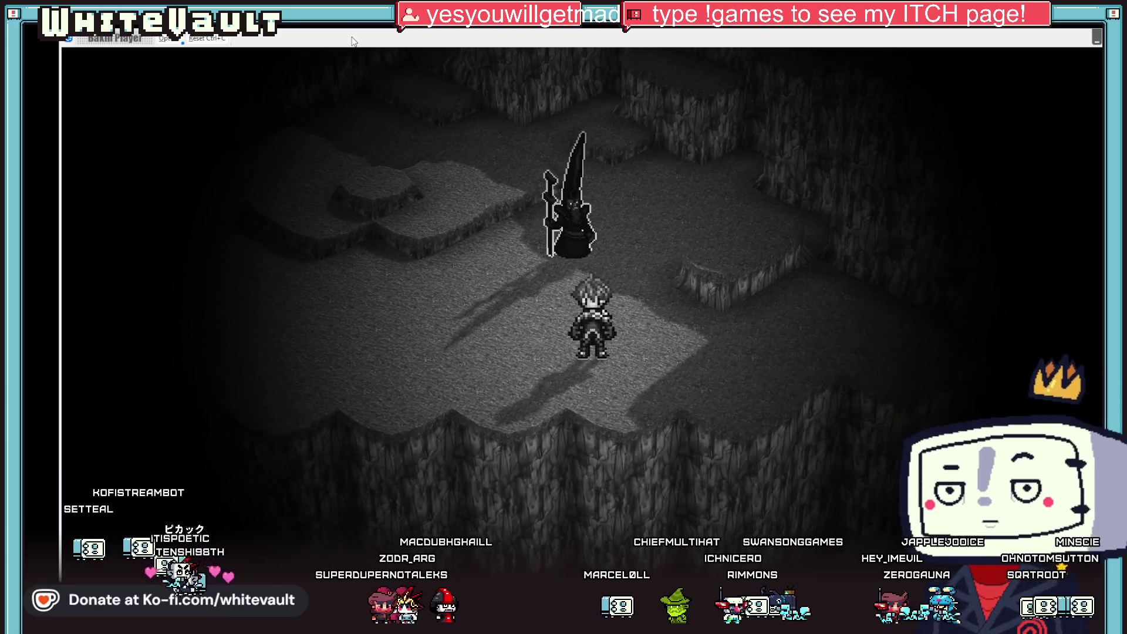
key("Up")
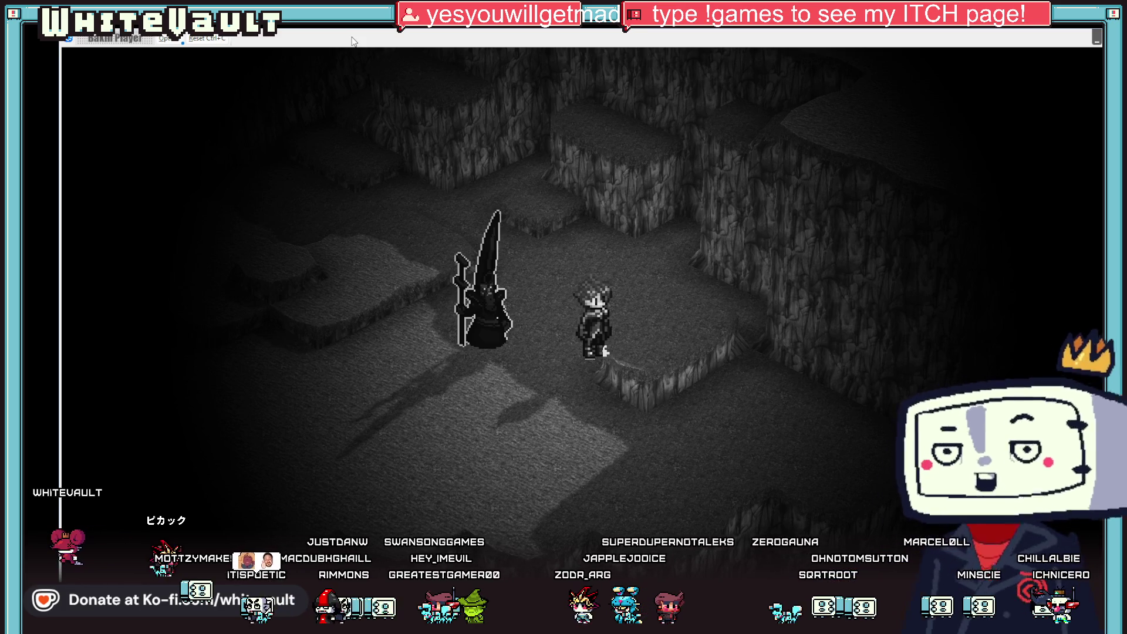
key("Left")
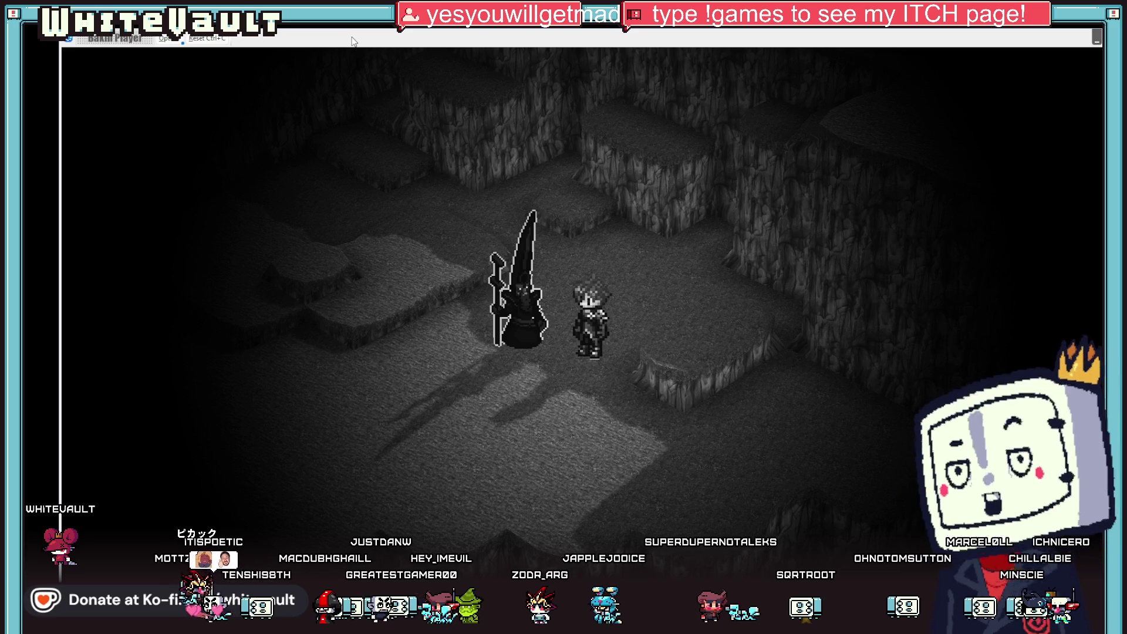
key("Down")
key("Up")
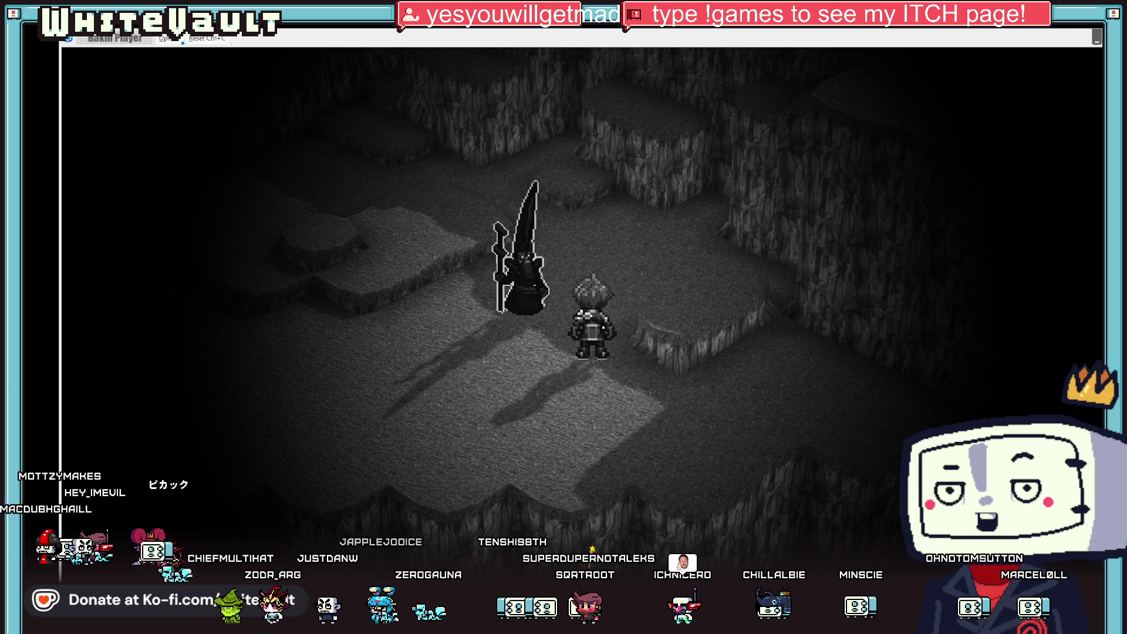
key("alt+F4")
key("ctrl+s")
Back in Aseprite, sample the belt's dark purple and a grey from the wizard.
key("alt+Tab")
scroll(553, 445, "up", 4)
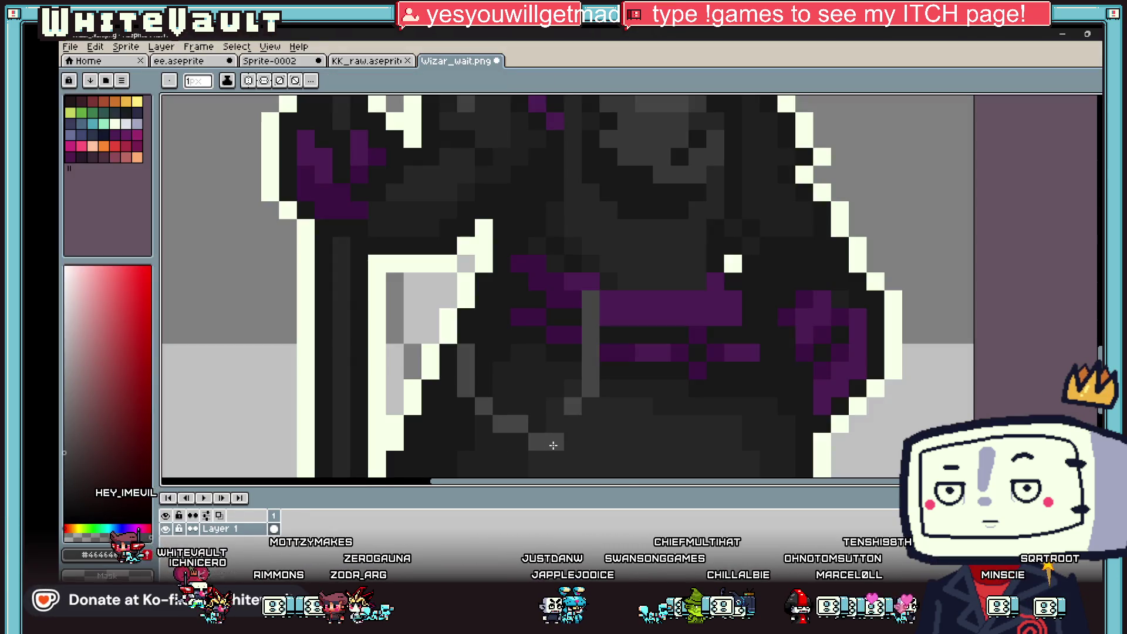
scroll(579, 390, "down", 5)
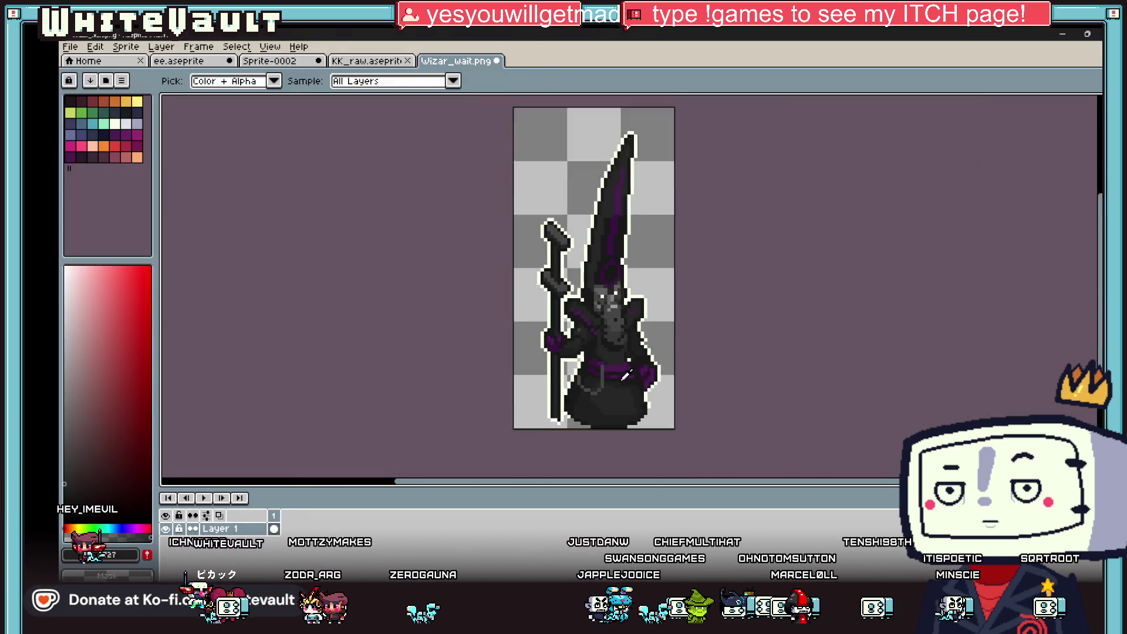
scroll(619, 384, "up", 3)
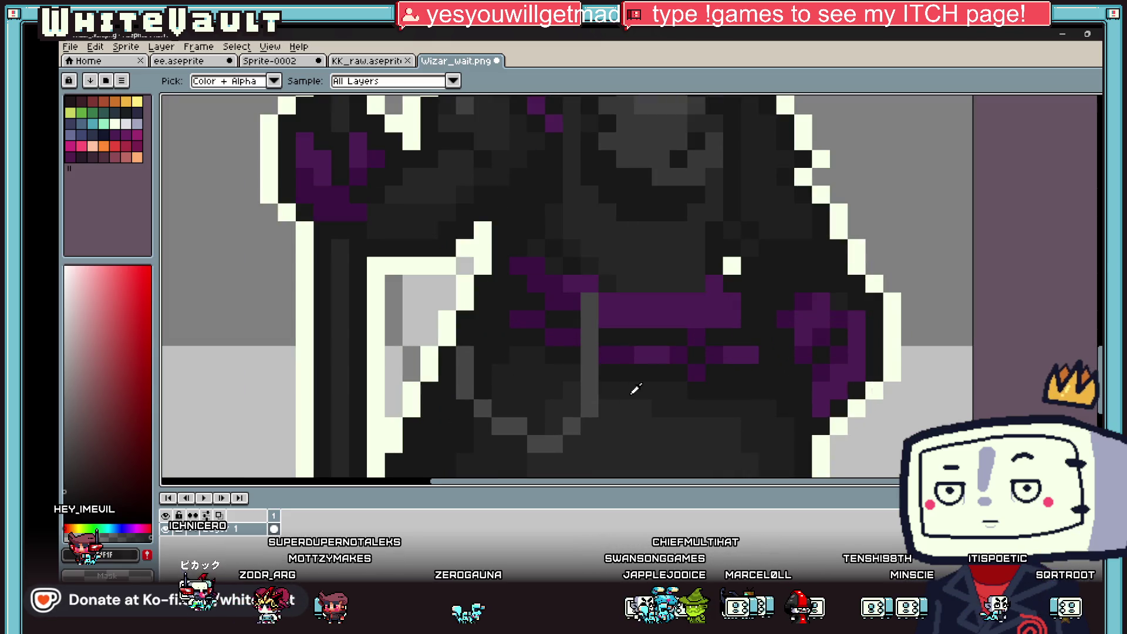
key("b")
scroll(604, 409, "down", 5)
scroll(605, 382, "up", 4)
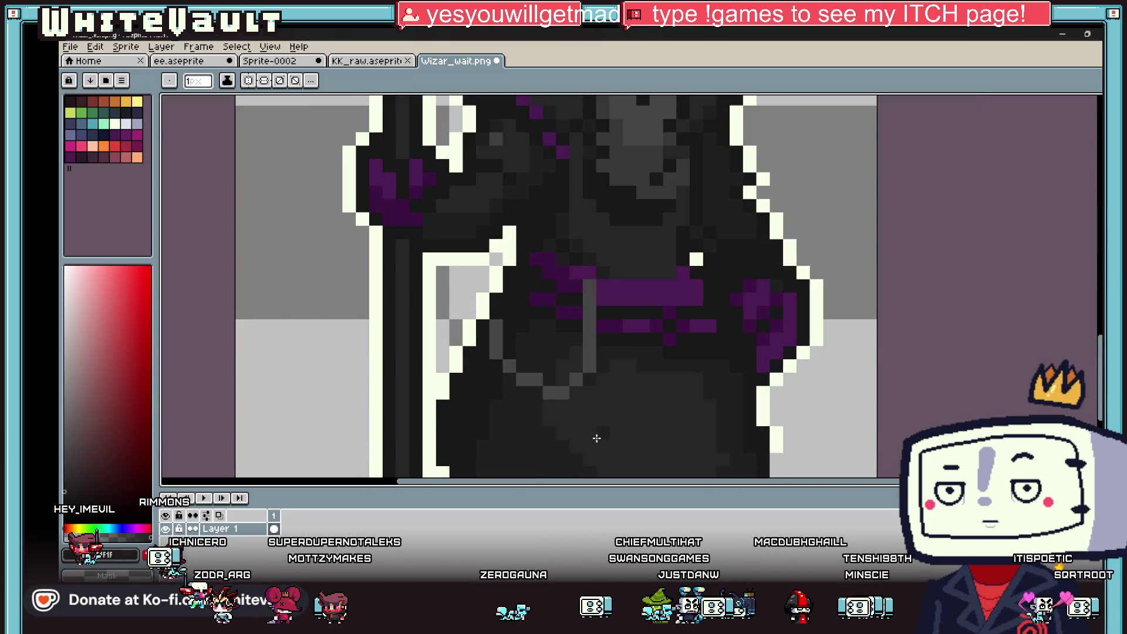
key("i")
left_click(676, 284)
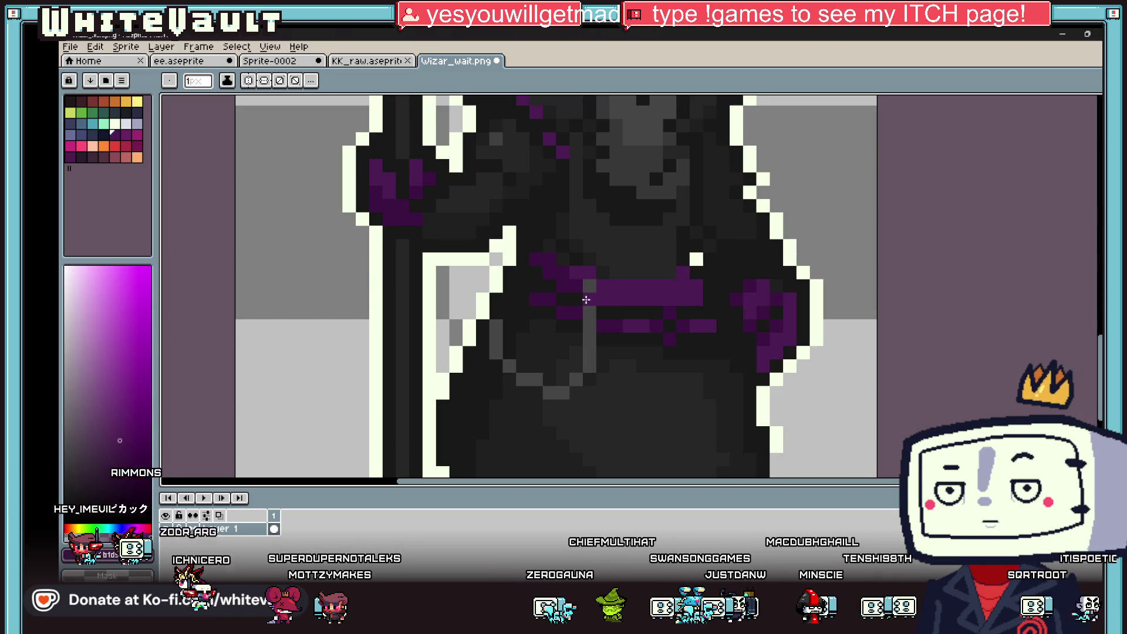
scroll(513, 248, "down", 3)
scroll(558, 178, "up", 1)
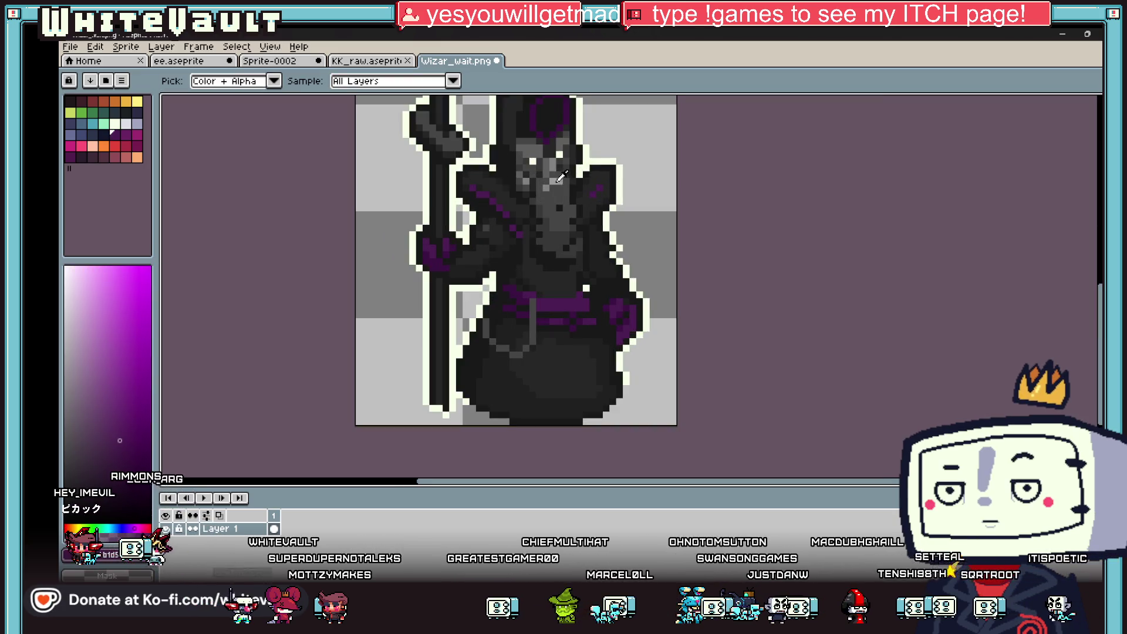
left_click(561, 178)
Draw the chain loop's first grey and dark-grey pixels hanging below the belt.
key("b")
scroll(528, 304, "up", 3)
left_click(527, 304)
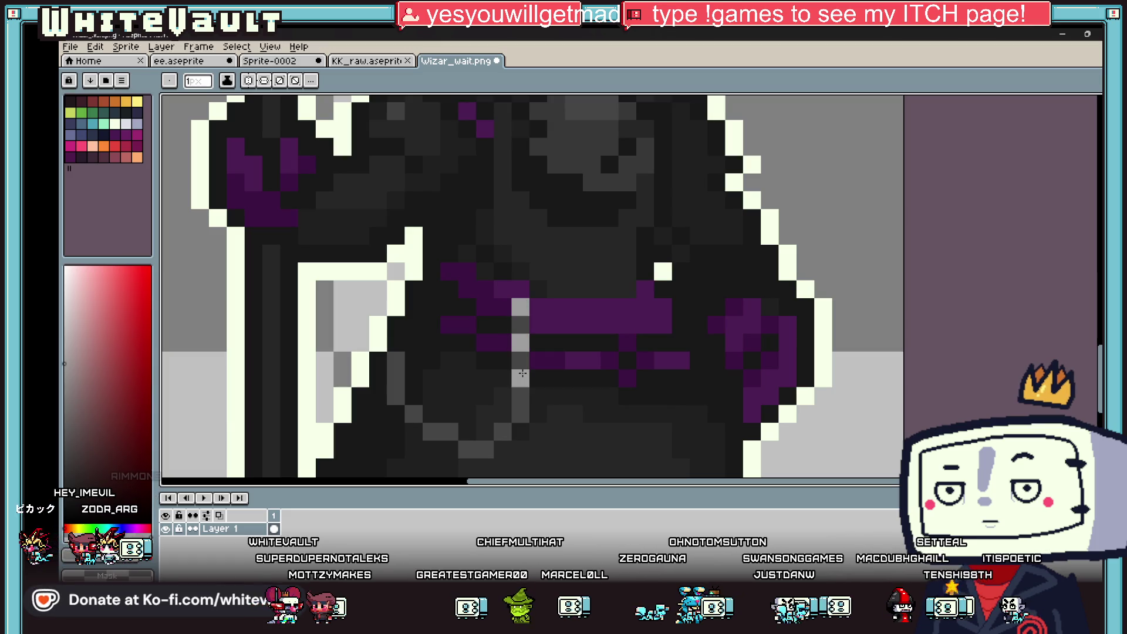
left_click(396, 396)
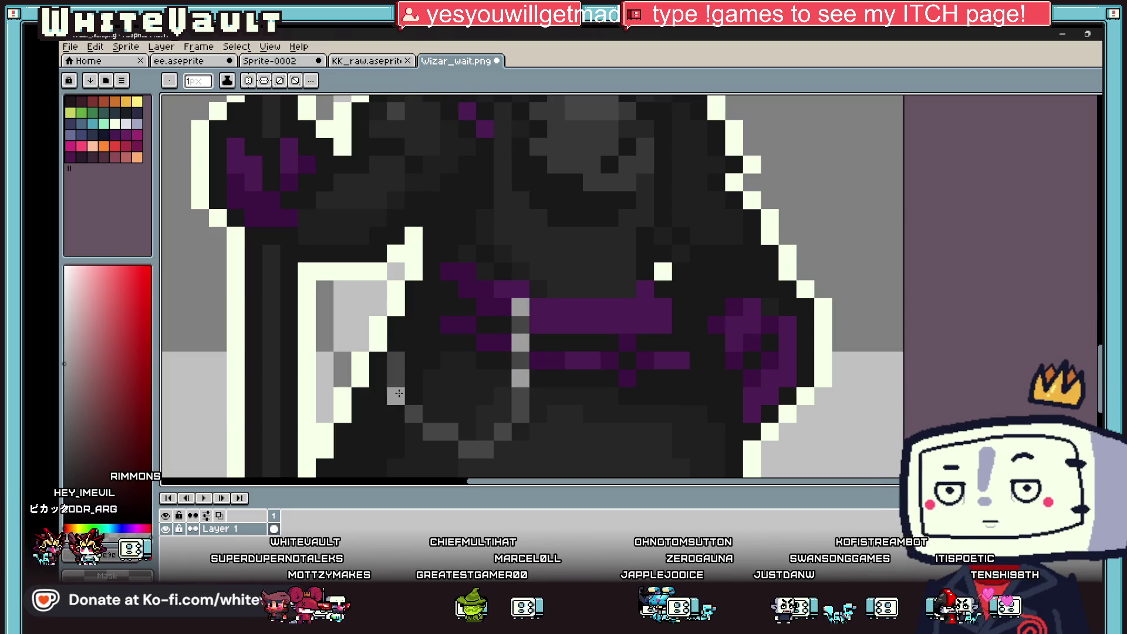
left_click(502, 431)
left_click(520, 414)
left_click(467, 449)
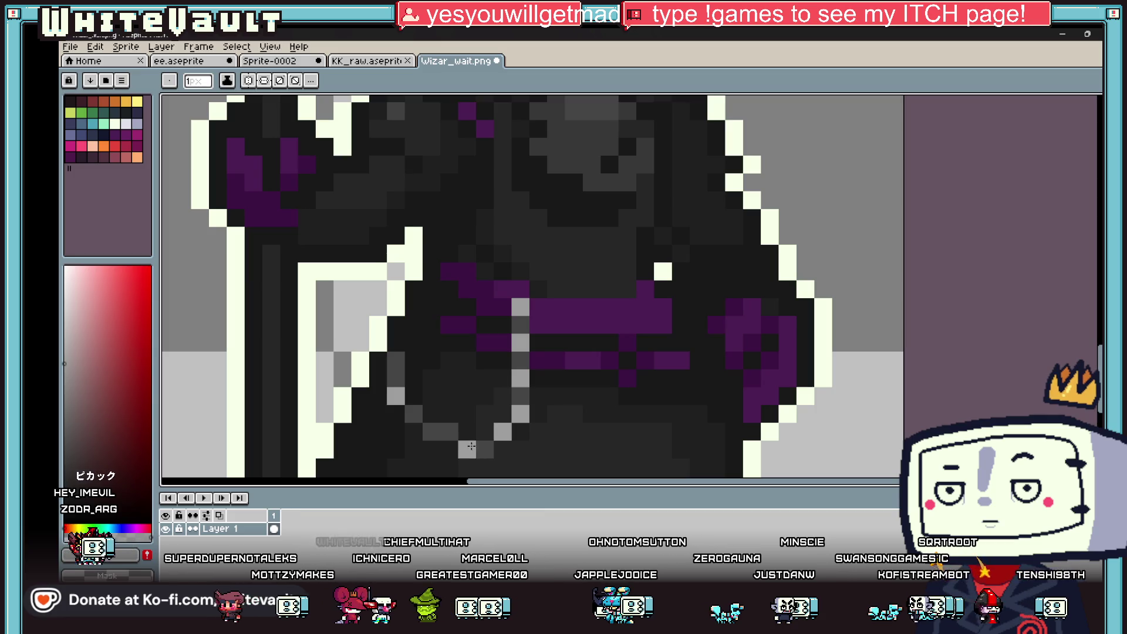
left_click(414, 414, "alt")
left_click(414, 342)
key("alt")
left_click(432, 324)
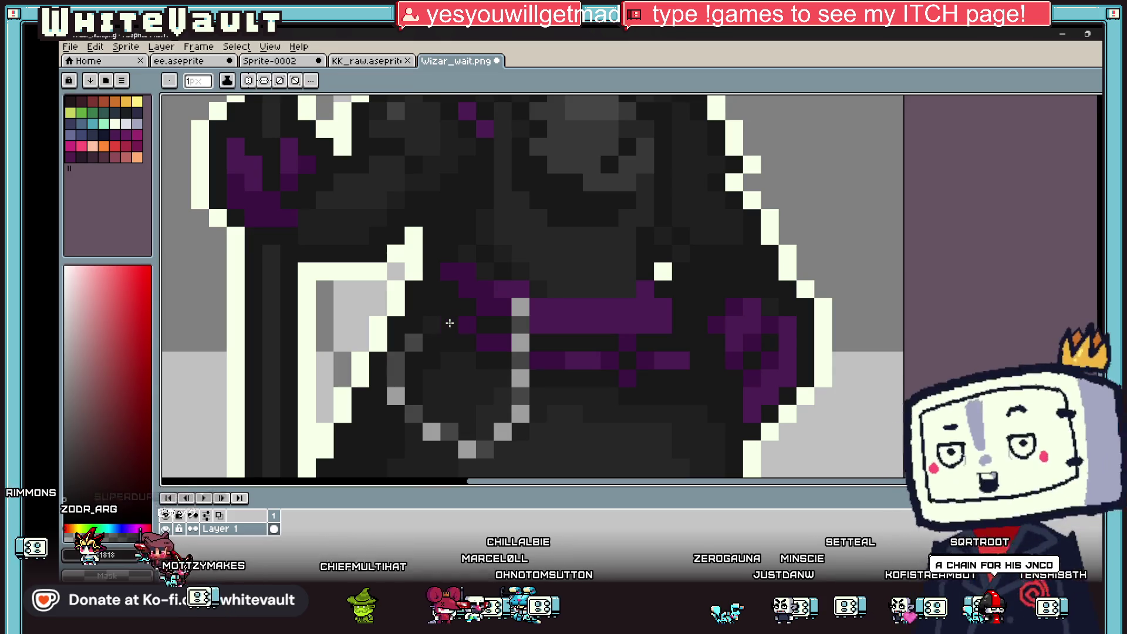
Add the chain's right strand in grey with a light grey highlight.
scroll(456, 317, "down", 8)
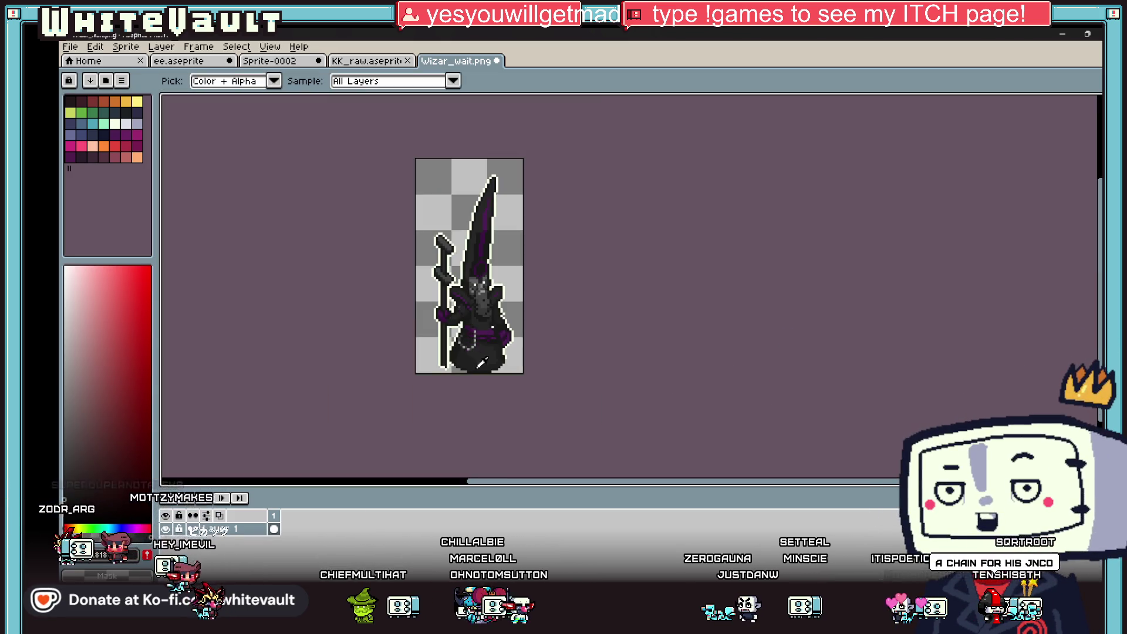
scroll(488, 333, "up", 6)
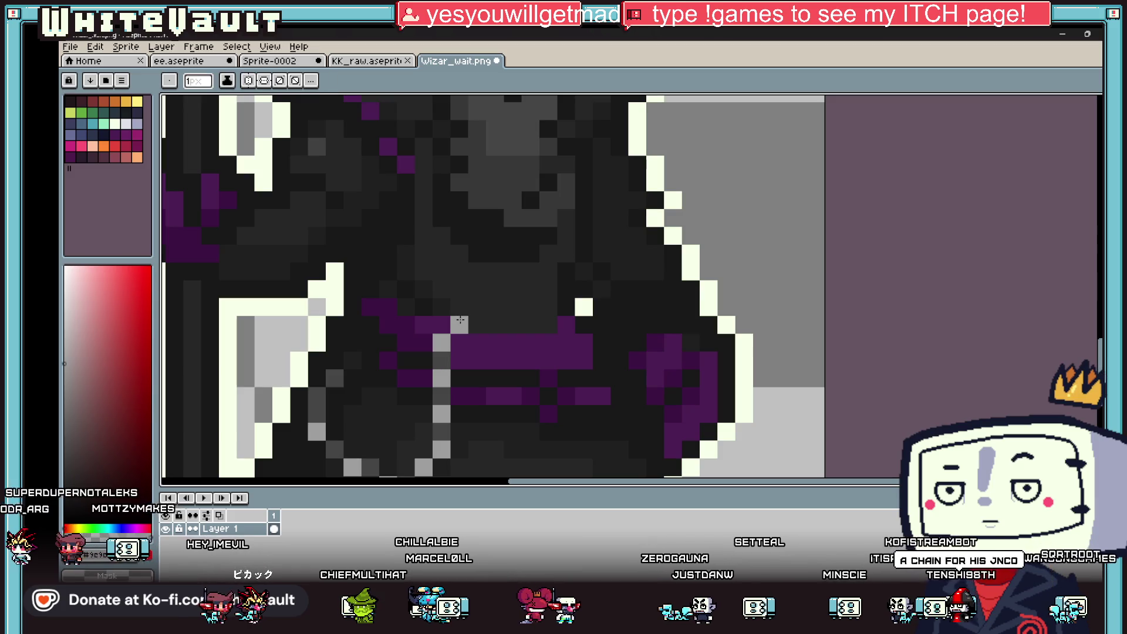
left_click(442, 360)
key("b")
left_click(459, 325)
left_click(580, 336)
scroll(580, 335, "down", 8)
scroll(620, 362, "up", 7)
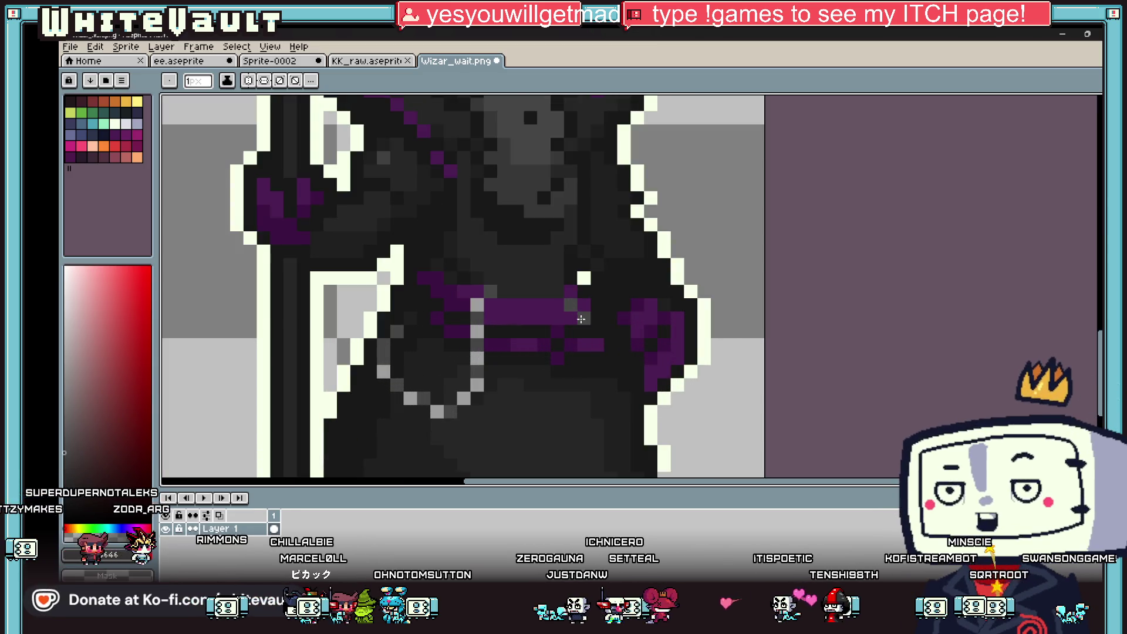
left_click_drag(581, 318, 600, 387)
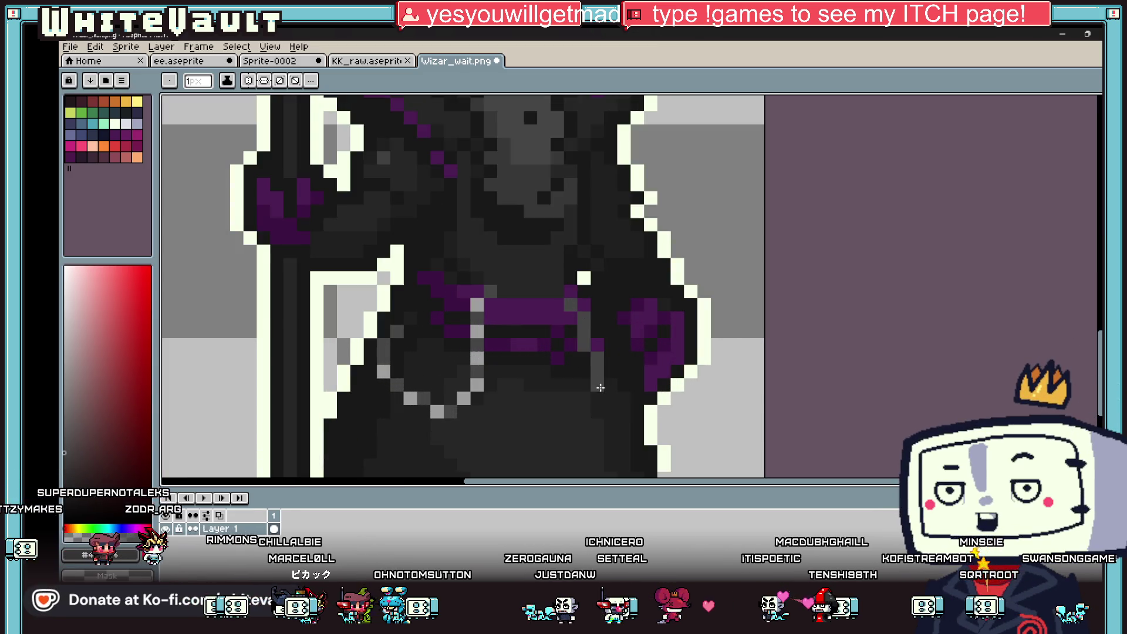
left_click(479, 383, "alt")
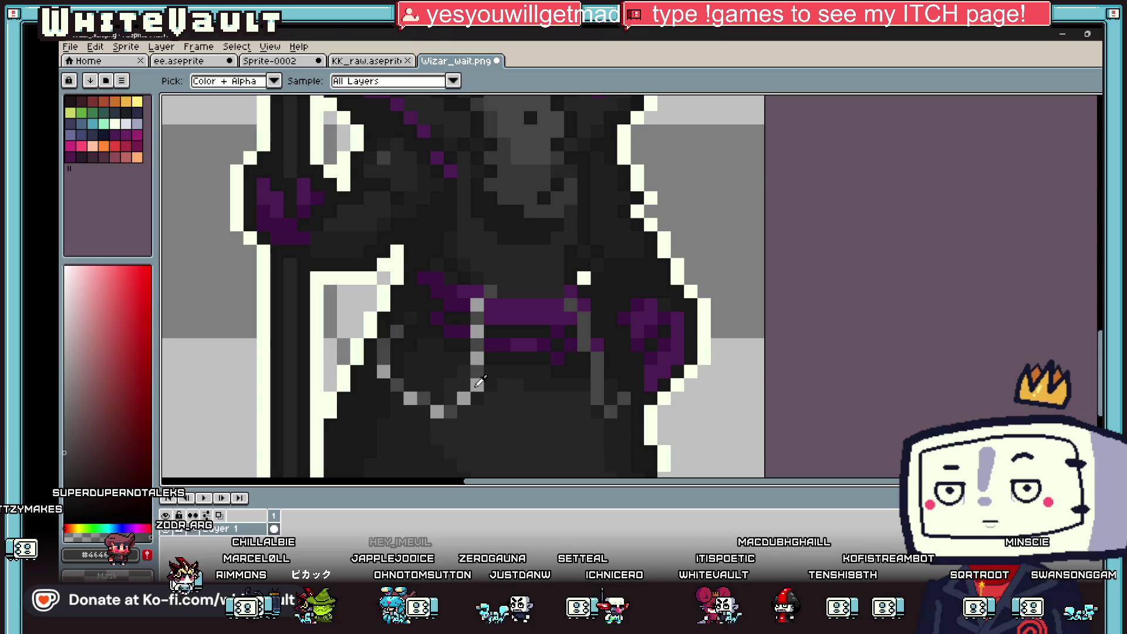
left_click(570, 305)
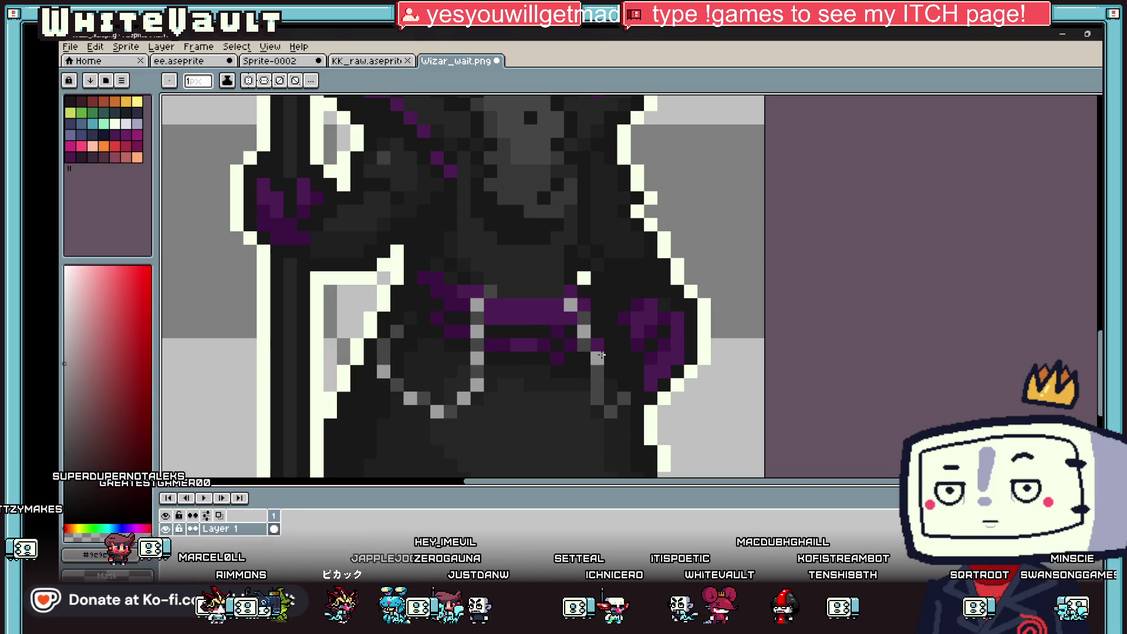
scroll(675, 343, "down", 5)
scroll(675, 343, "down", 1)
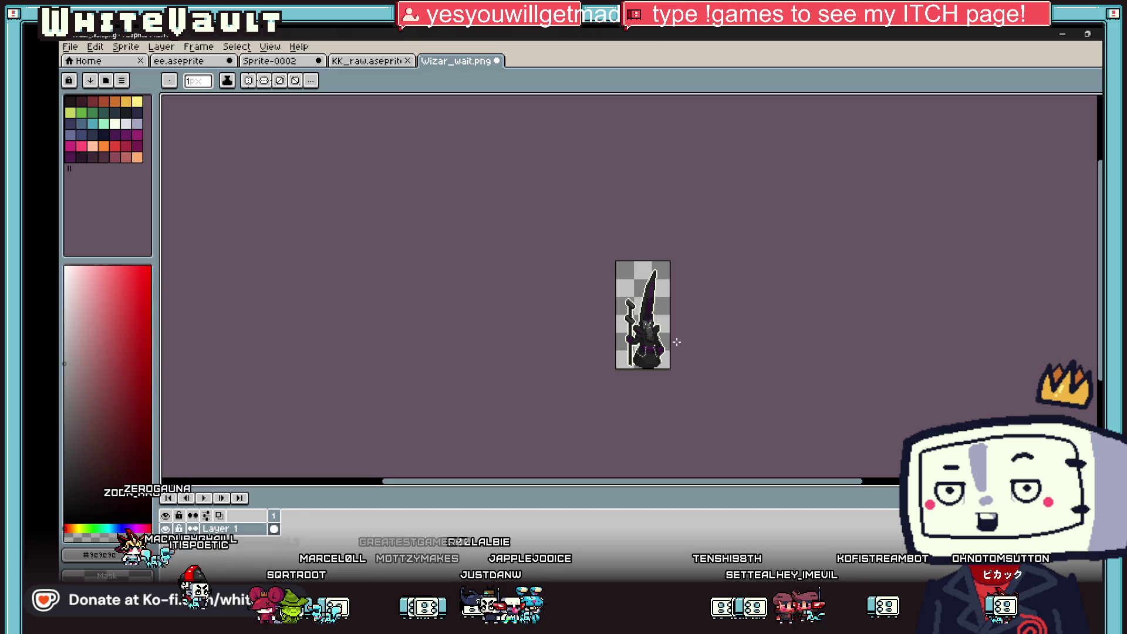
Save the chained wizard to Wizar_wait.png and switch back to Bakin.
scroll(620, 309, "up", 4)
scroll(699, 352, "down", 4)
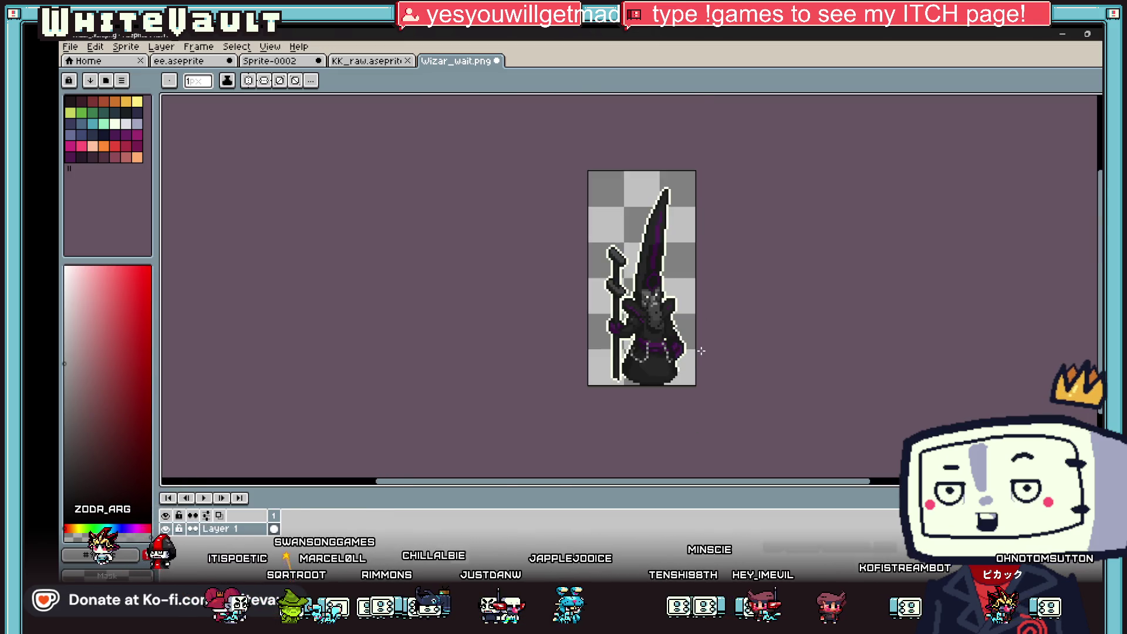
scroll(699, 358, "up", 1)
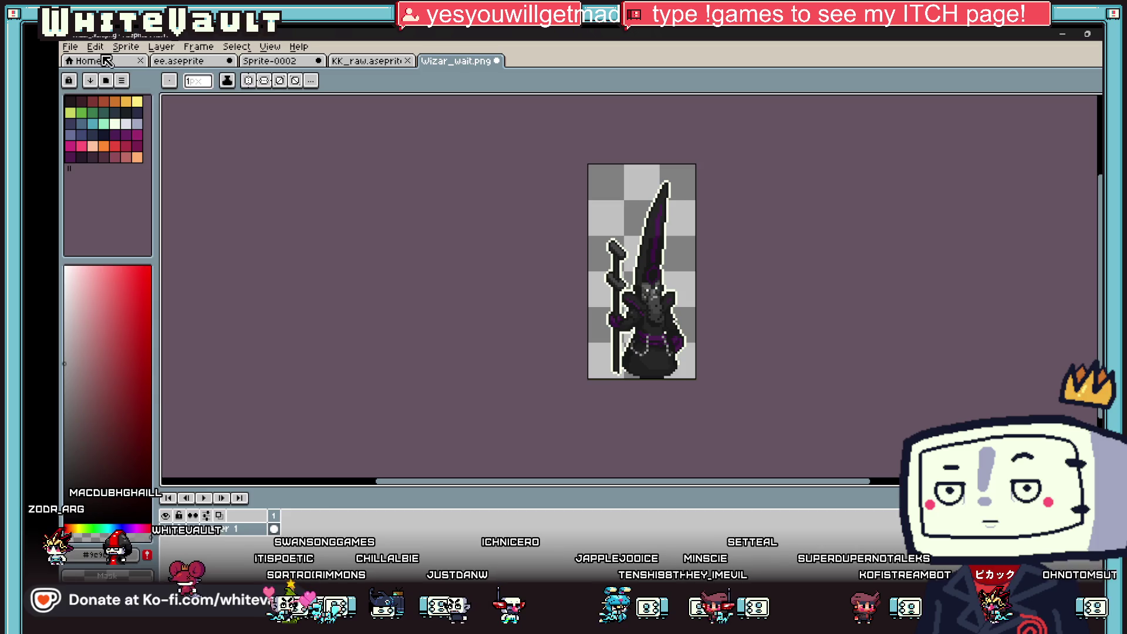
left_click(96, 47)
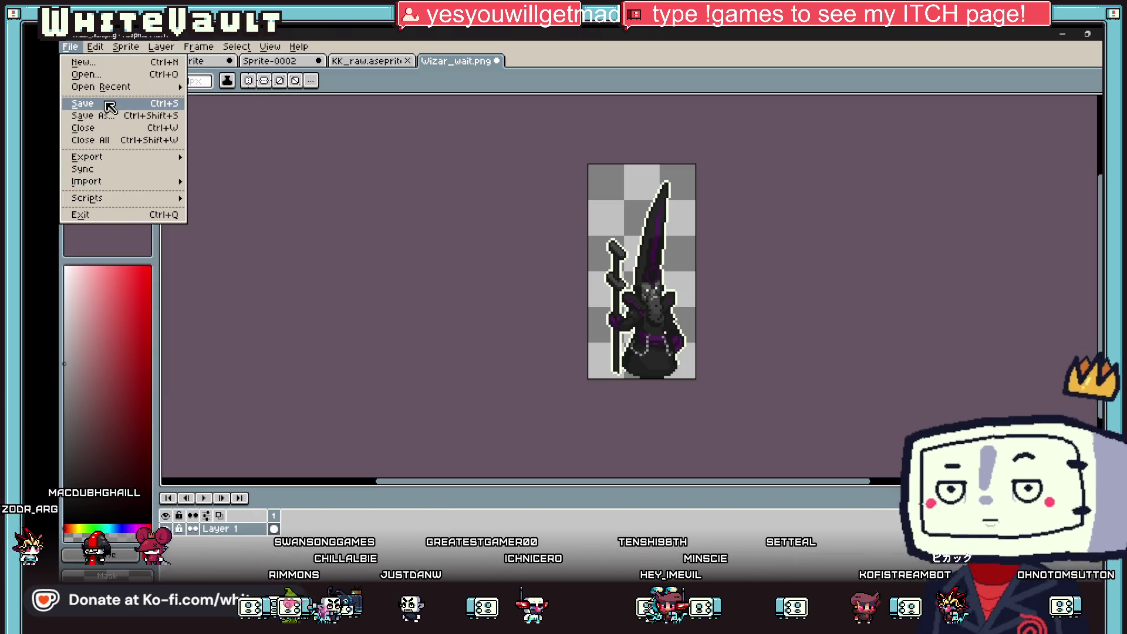
left_click(110, 105)
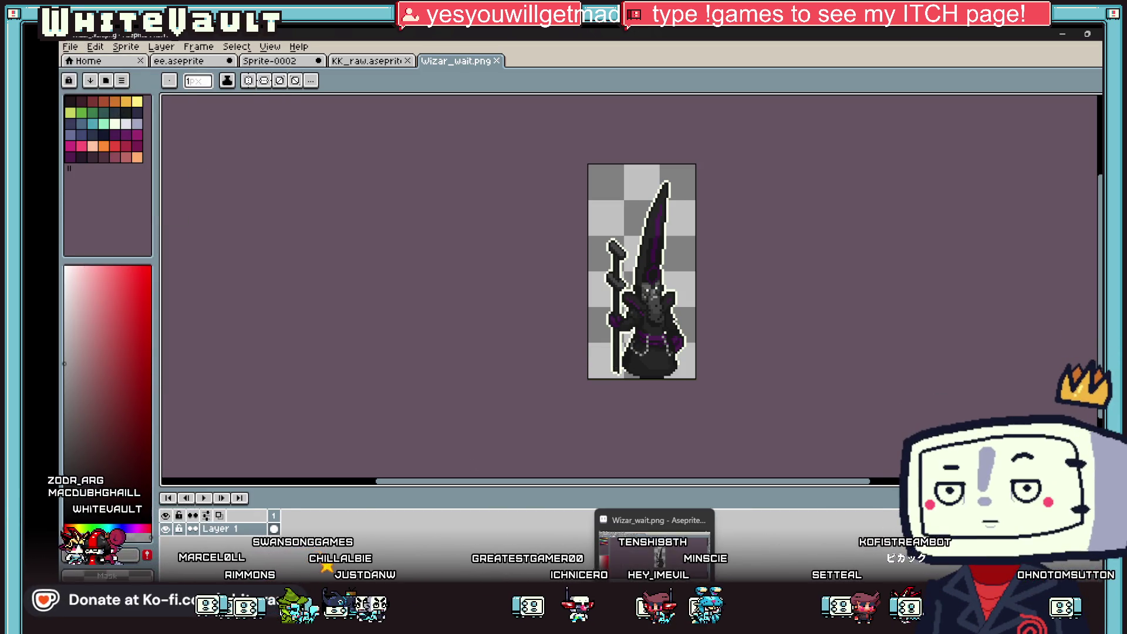
left_click(628, 625)
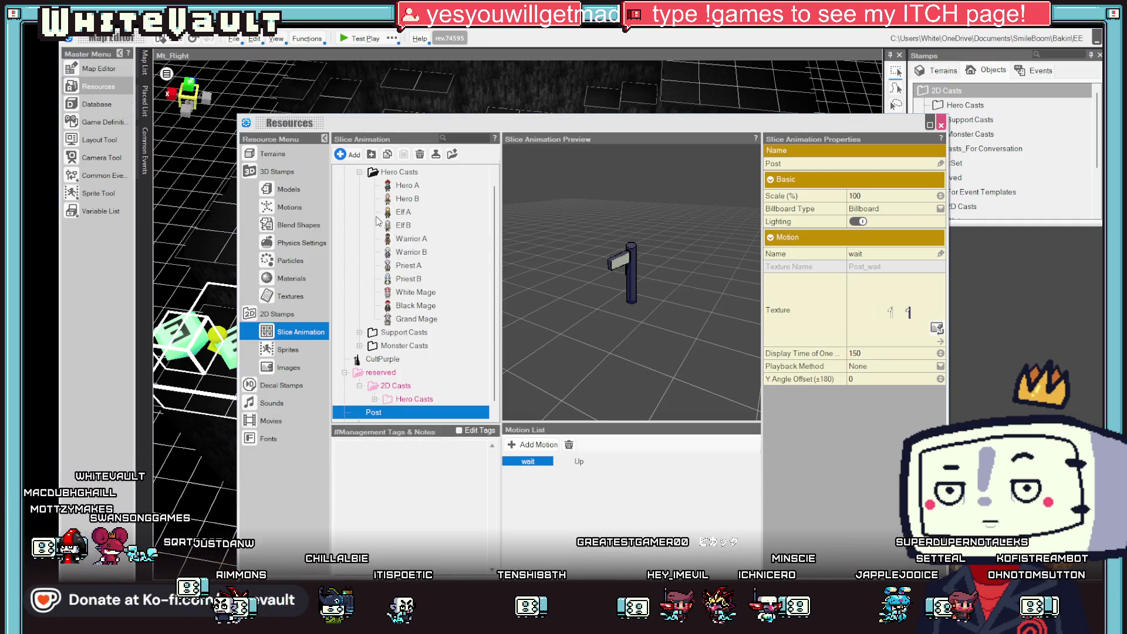
Reassign the wizard image as the texture of the Wizar slice animation.
left_click(387, 361)
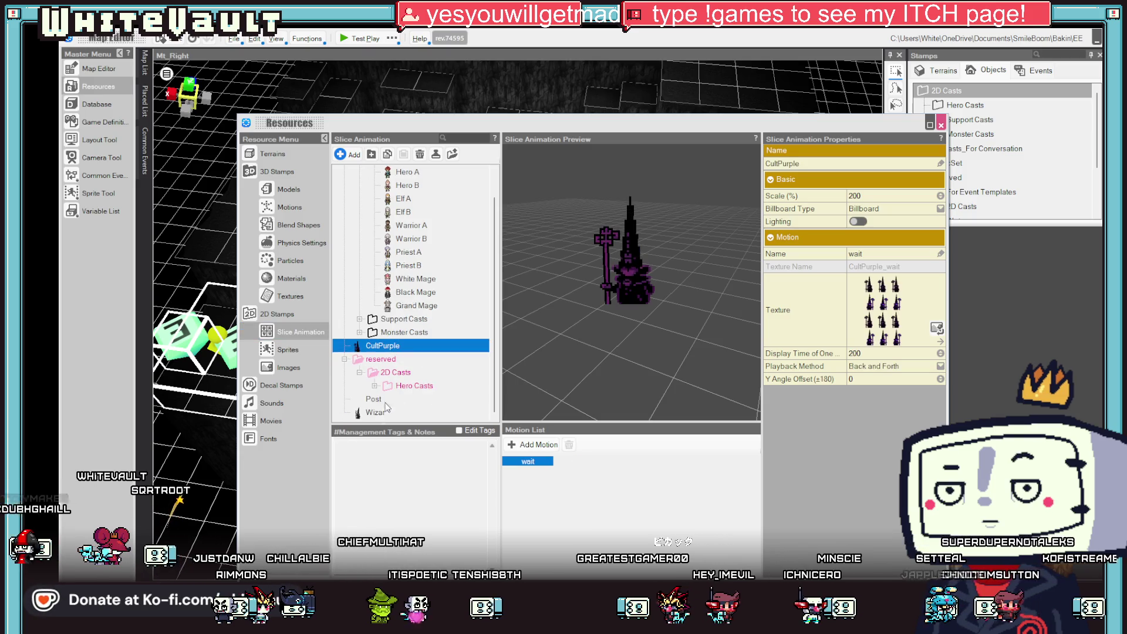
left_click(374, 414)
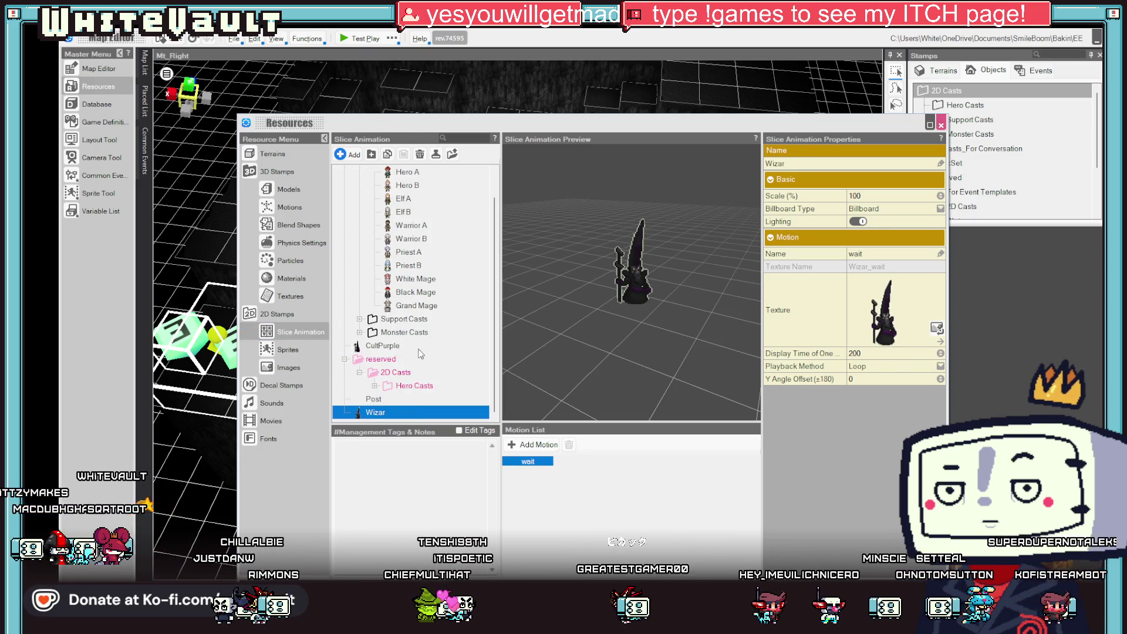
left_click(882, 328)
left_click(883, 329)
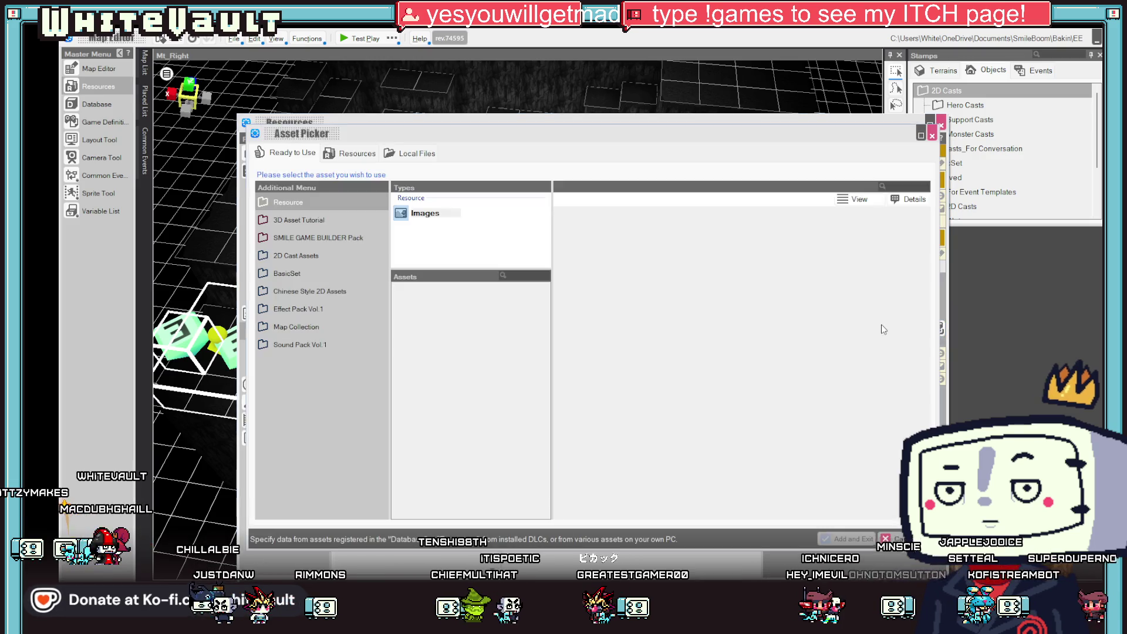
left_click(410, 213)
double_click(476, 372)
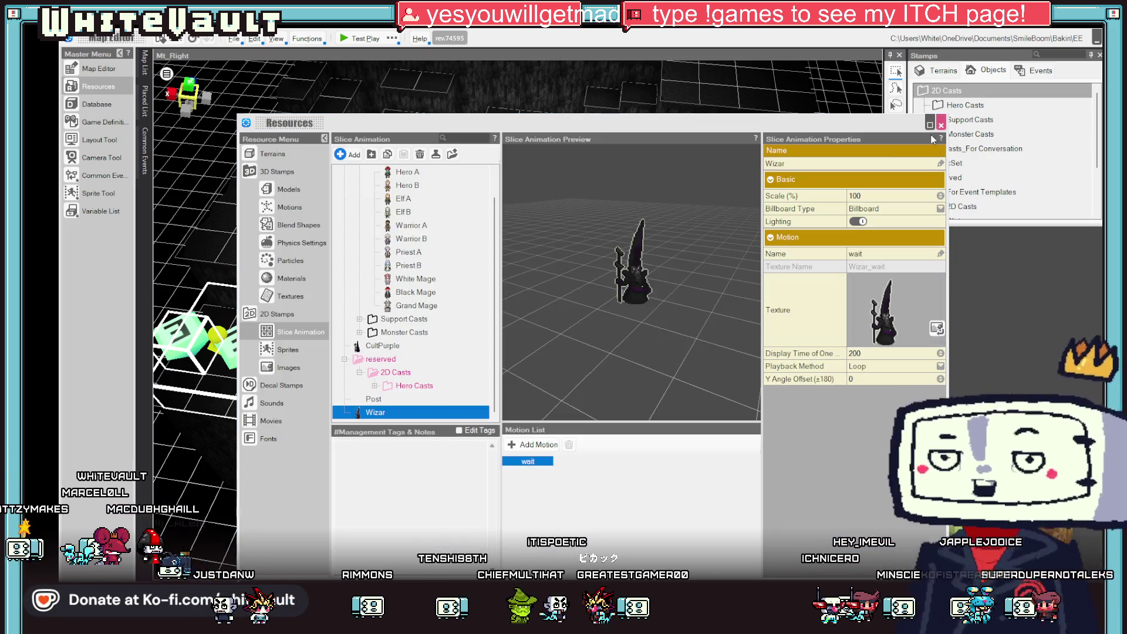
Reload the Wizar_wait image from the updated file, then start a test play of the map.
left_click(264, 367)
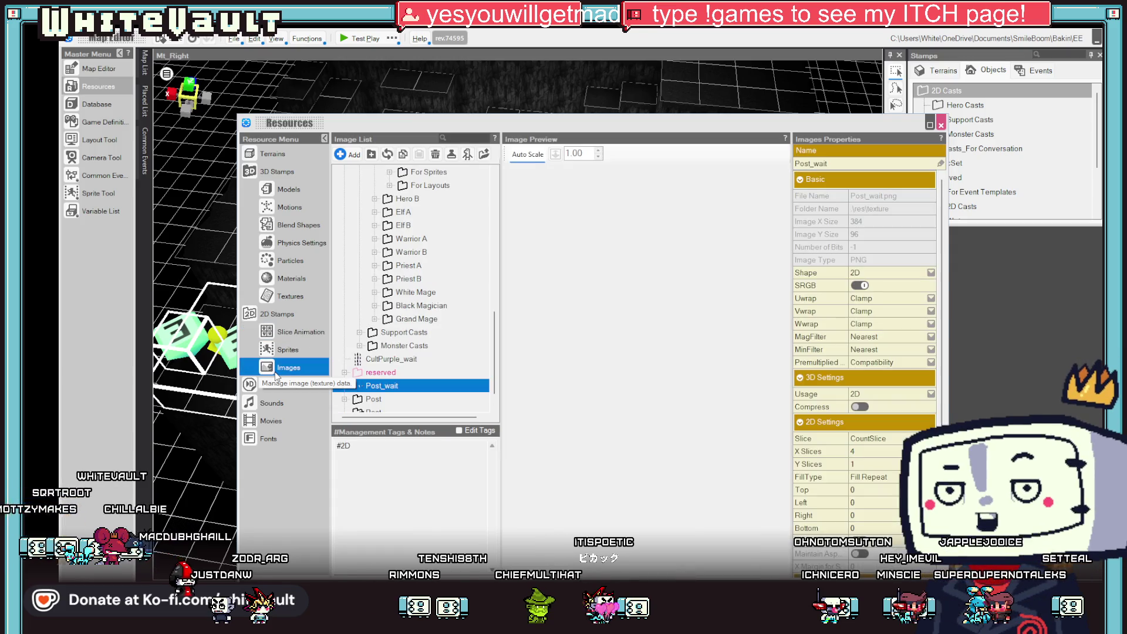
scroll(388, 386, "down", 1)
double_click(373, 385)
left_click(377, 399)
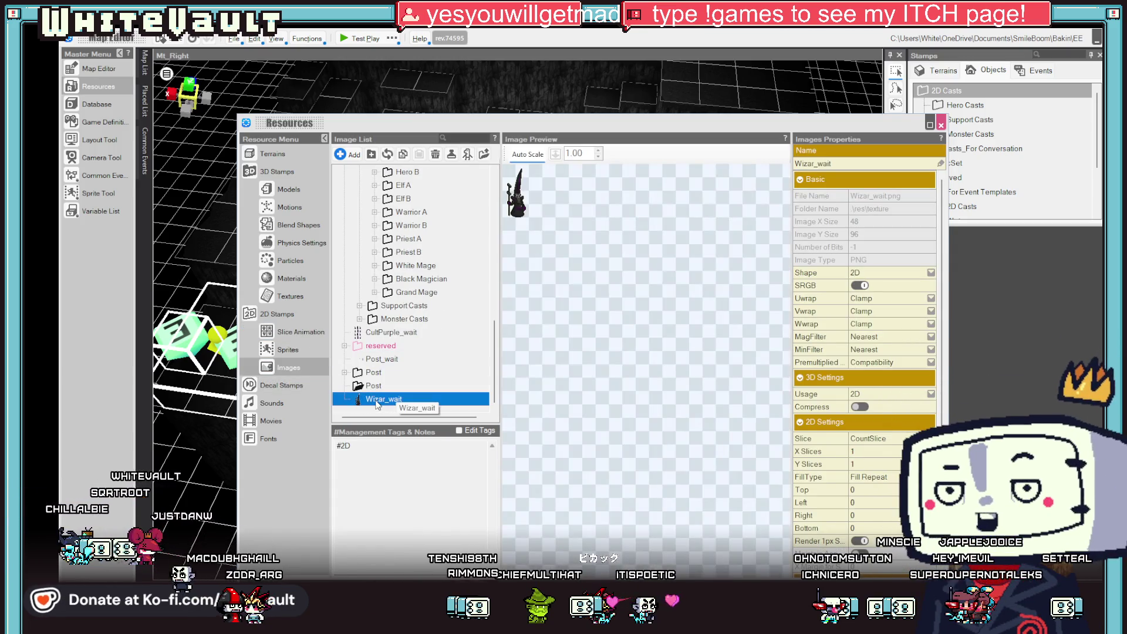
left_click(397, 156)
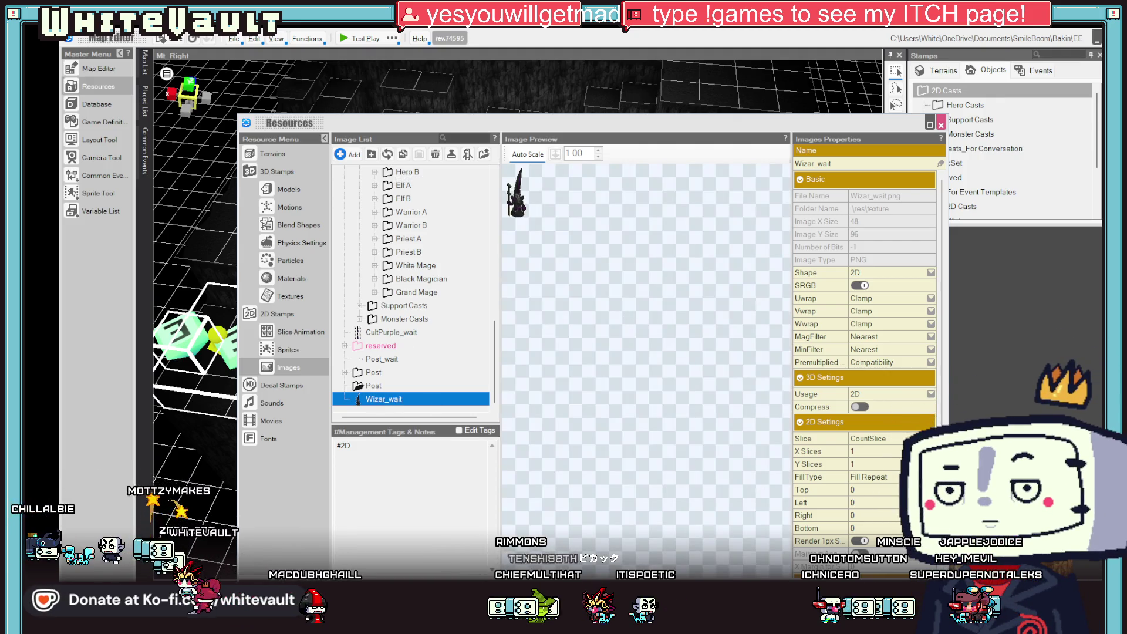
left_click(941, 125)
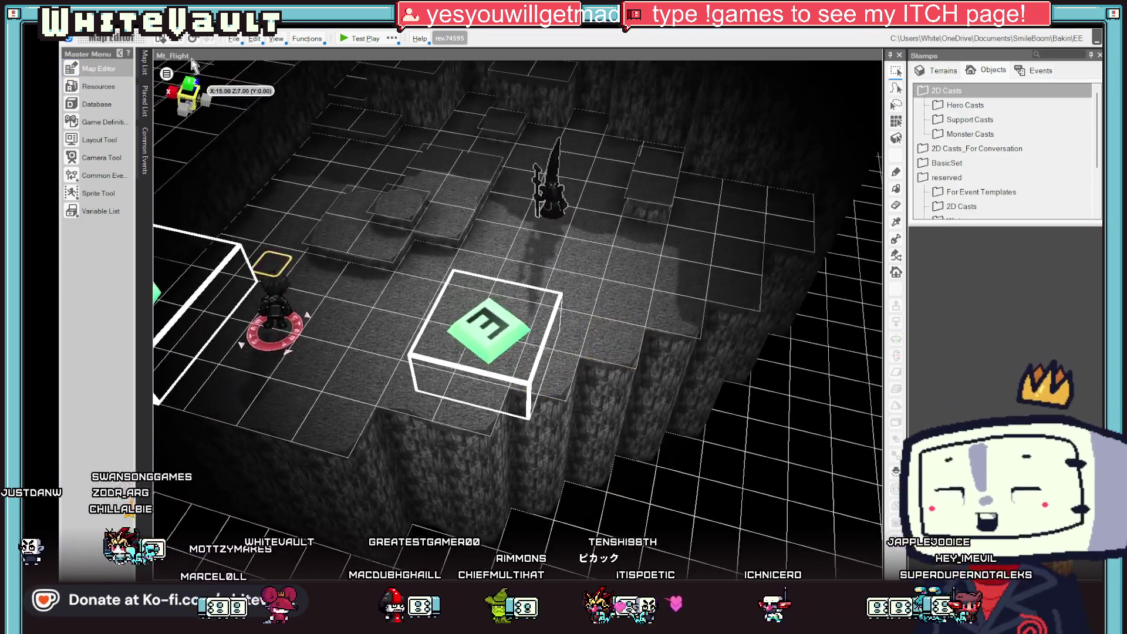
left_click(362, 39)
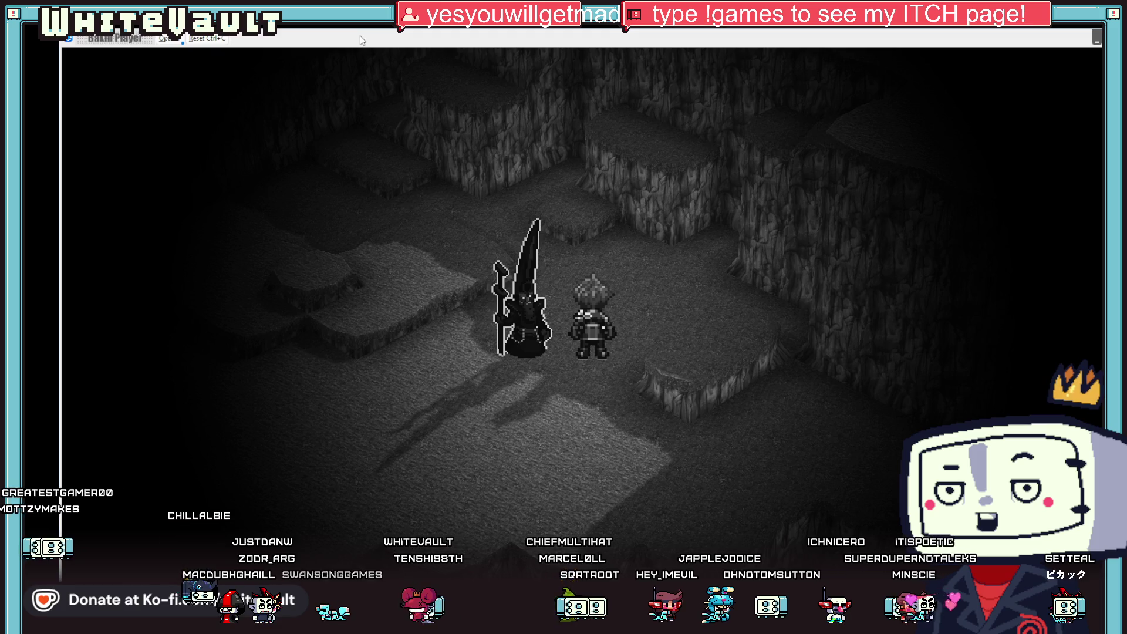
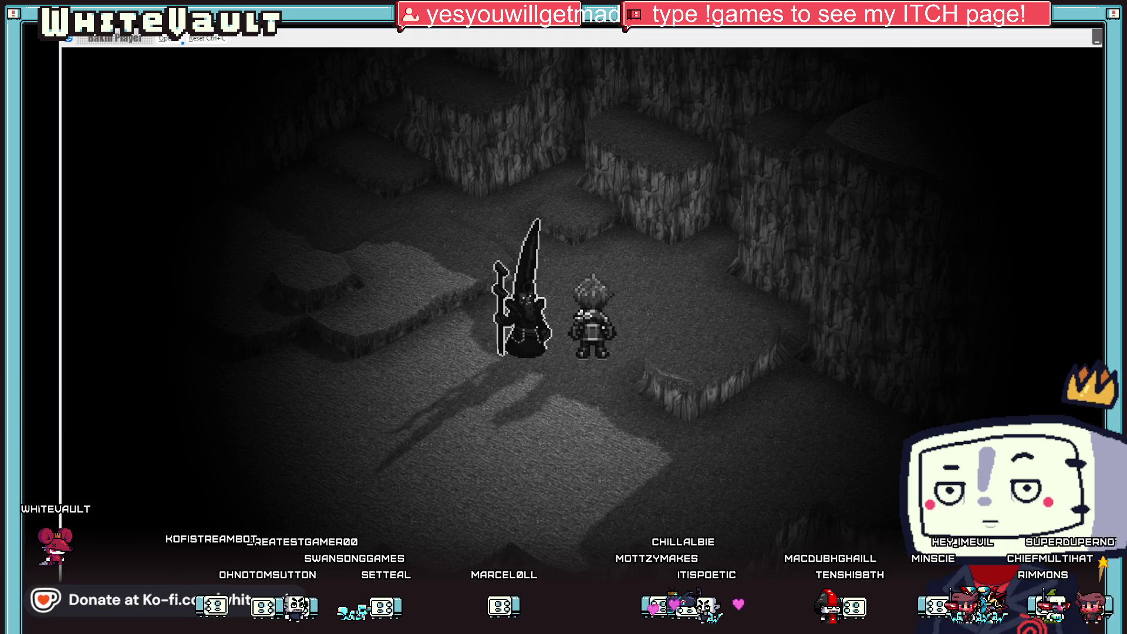
Switch from the Bakin test play back to Wizar_wait.png in Aseprite.
key("alt+Tab")
scroll(674, 356, "up", 1)
scroll(674, 355, "down", 1)
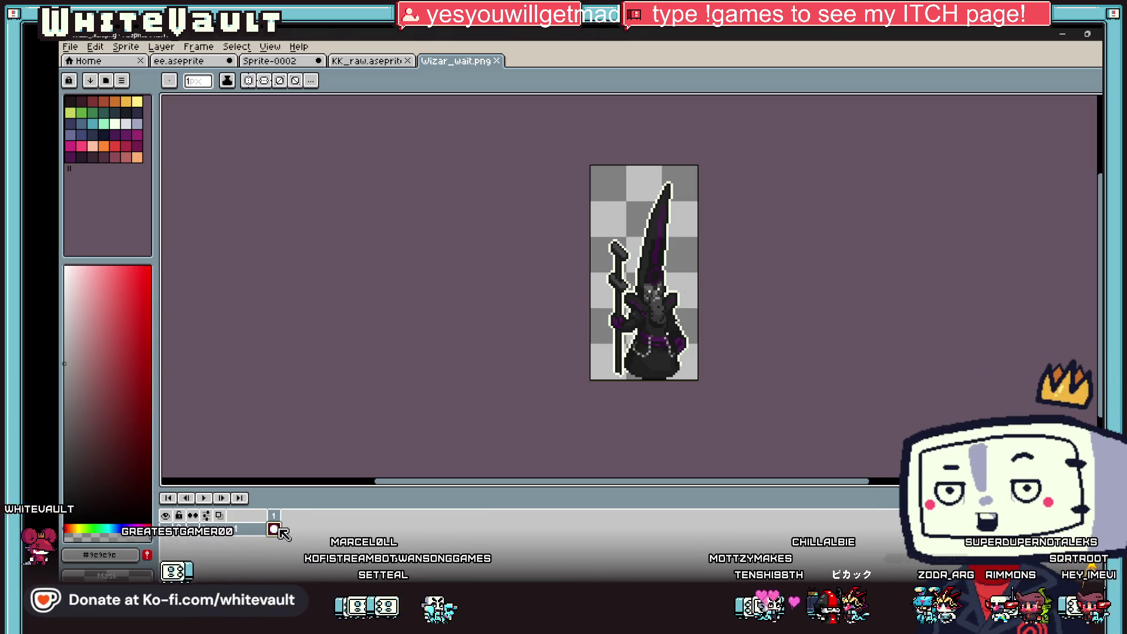
Add a third animation frame, then zoom in on frame 2 to compare the wizard's face across frames.
key("alt+n")
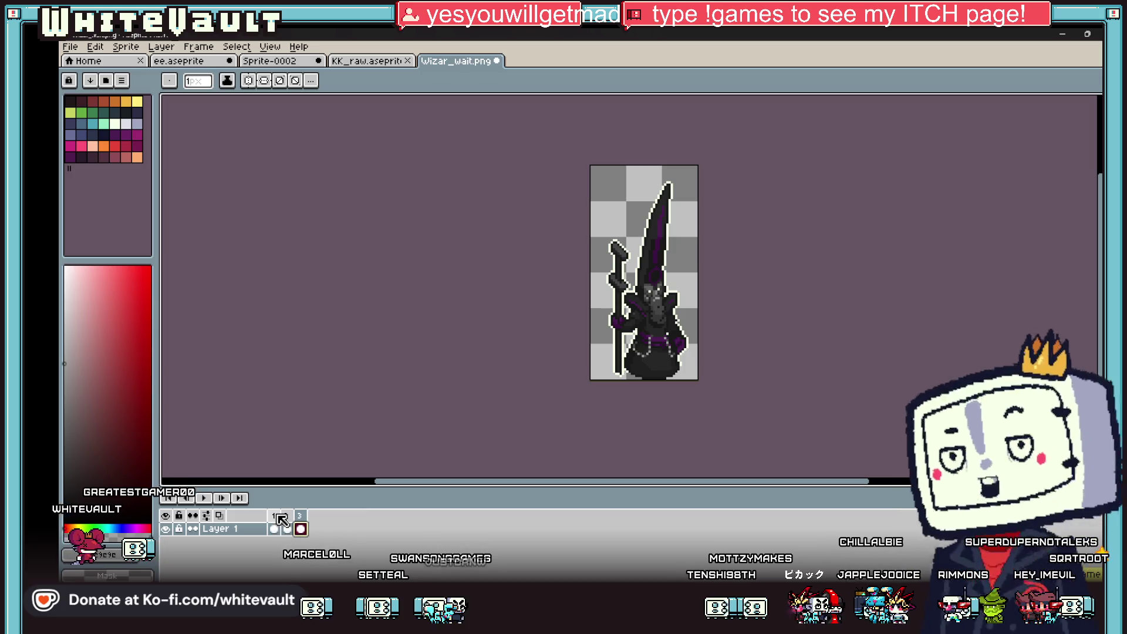
left_click(289, 529)
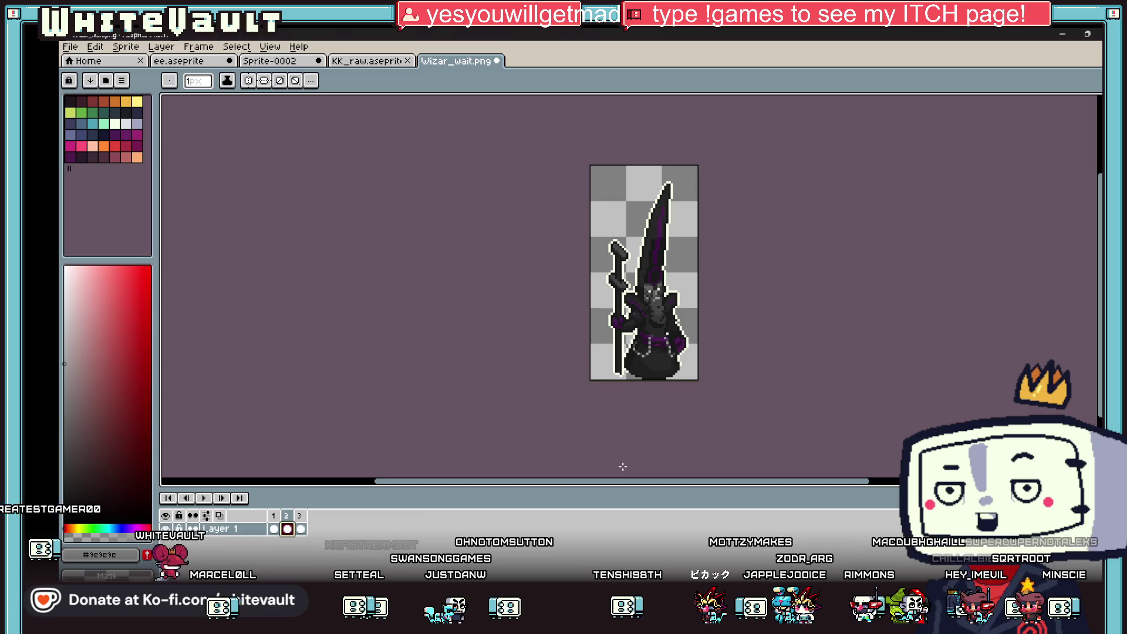
scroll(647, 301, "up", 3)
scroll(646, 301, "up", 1)
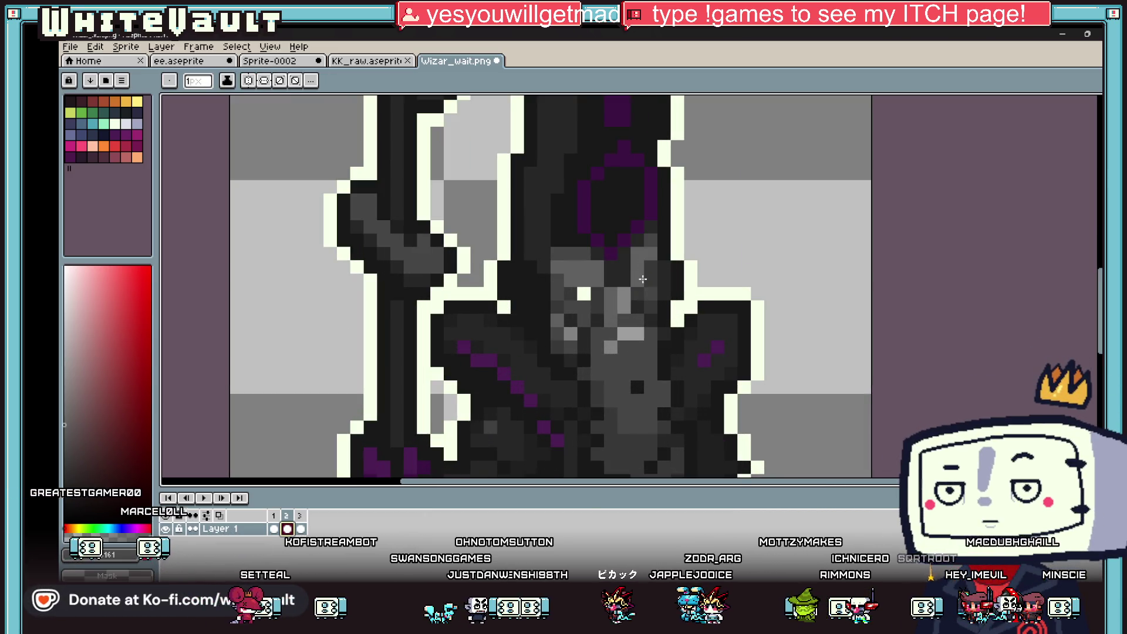
key("comma")
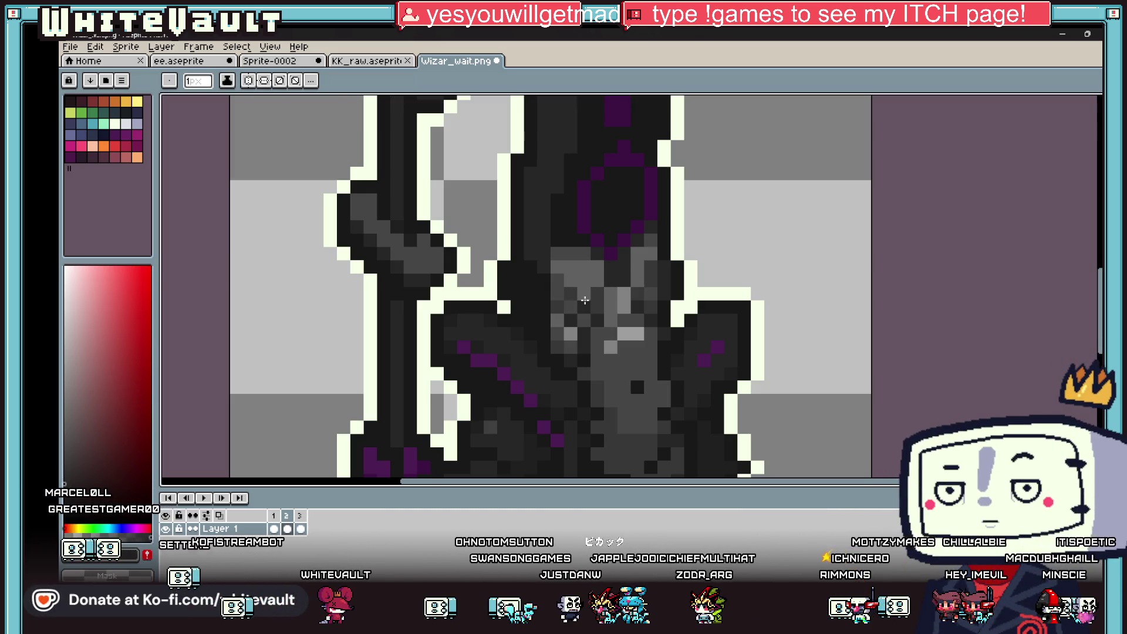
Sample two colours from the wizard's face with the eyedropper.
key("alt")
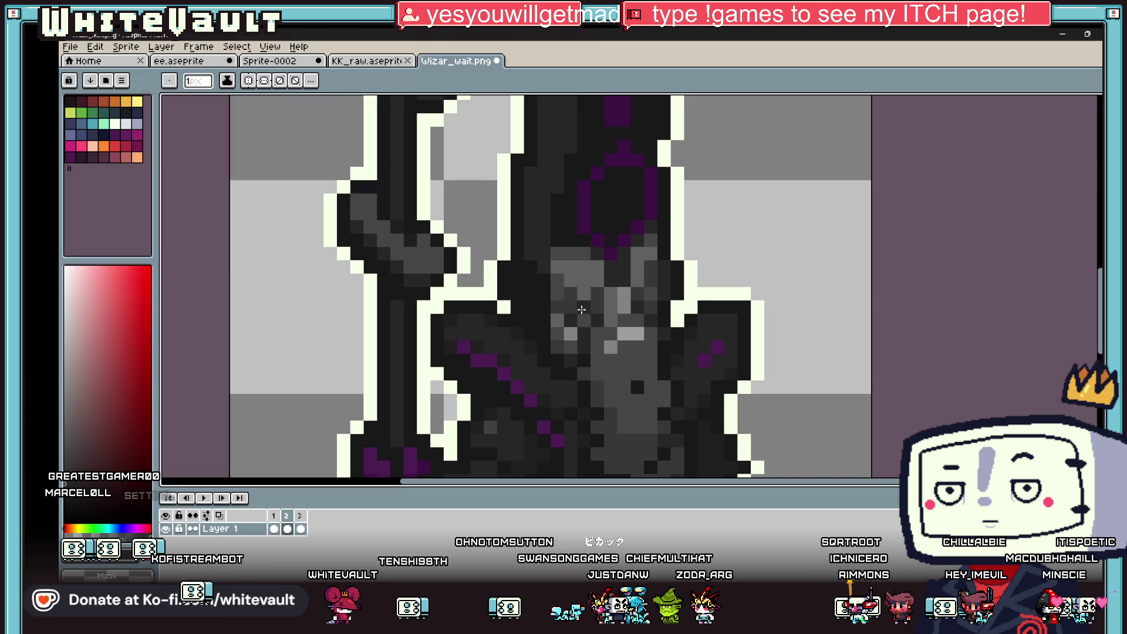
left_click(581, 288, "alt")
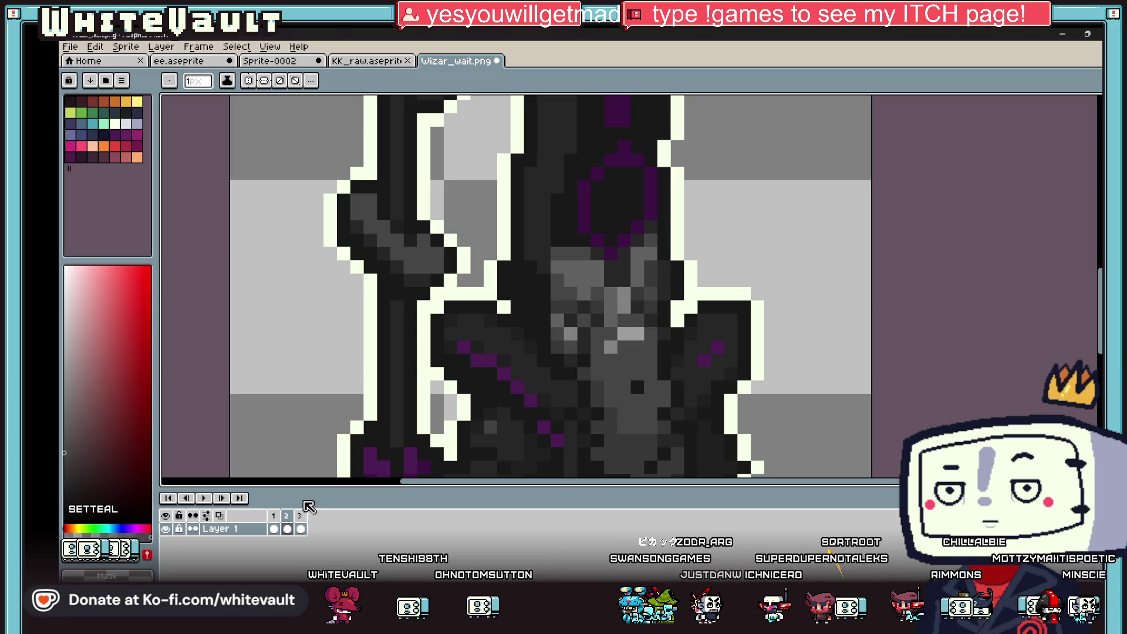
key("alt")
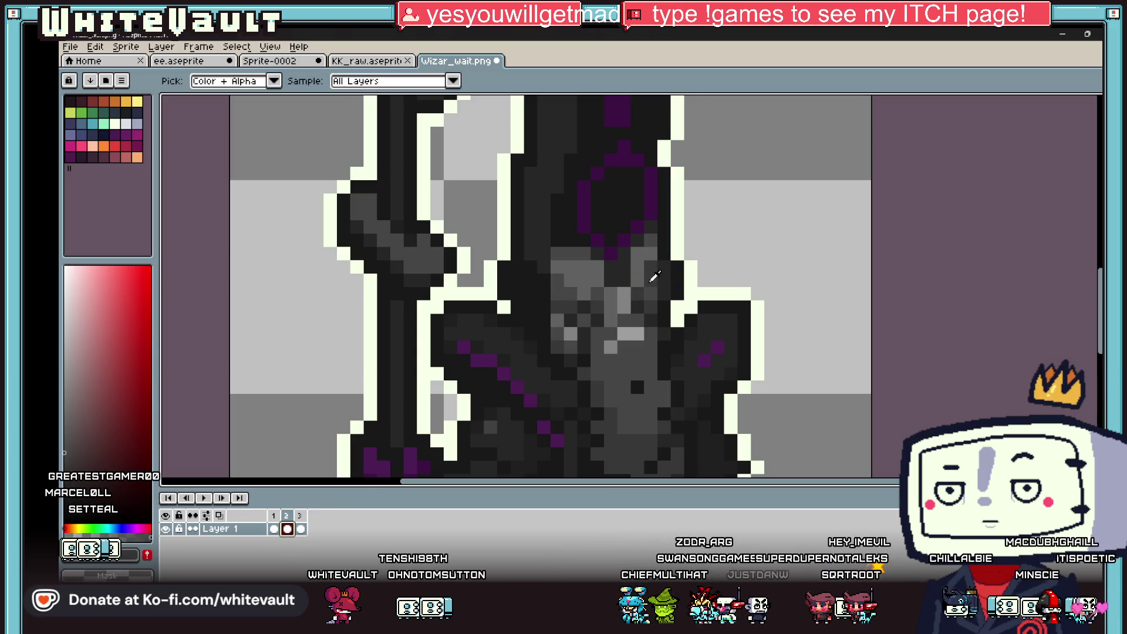
left_click(658, 291, "alt")
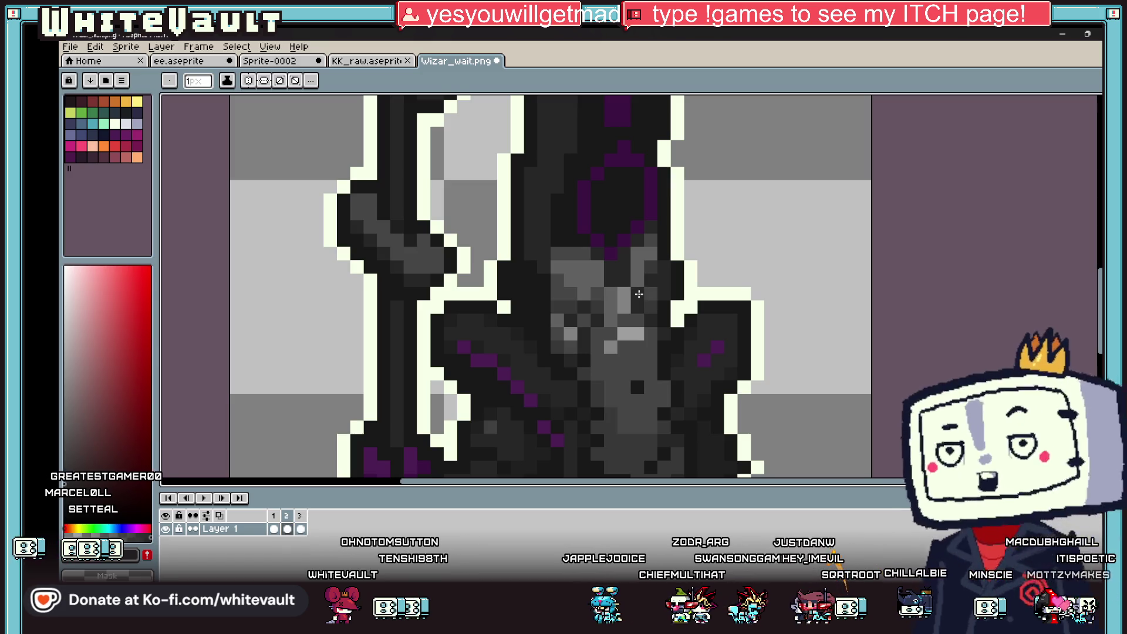
scroll(670, 323, "down", 3)
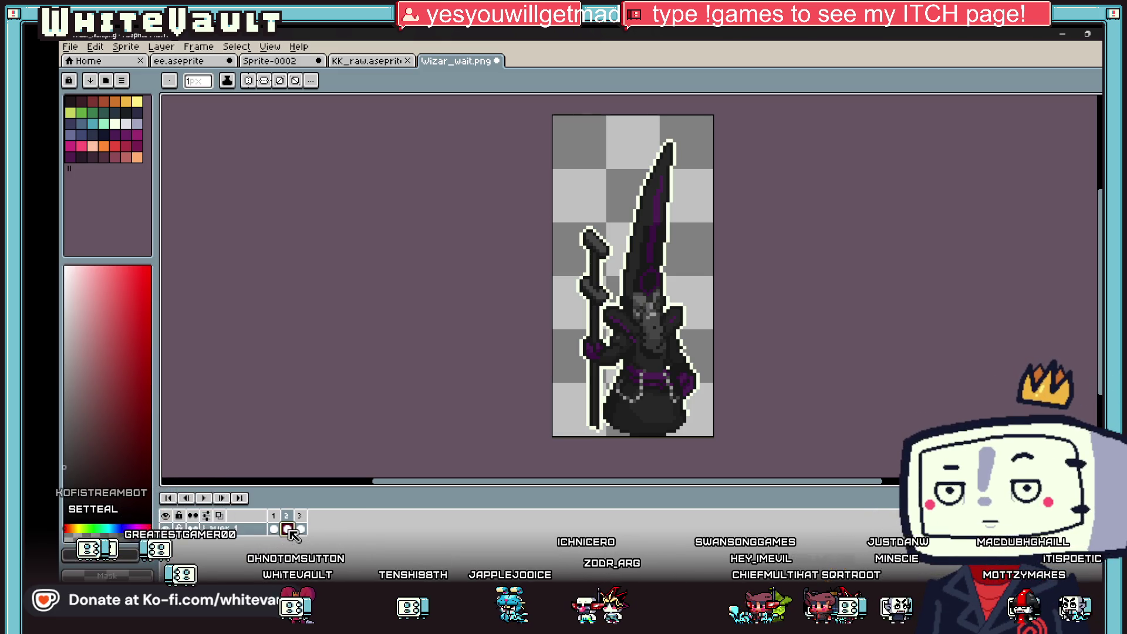
Paste the wizard's lower body onto frame 2 and drop it in place.
key("ctrl+v")
scroll(599, 347, "up", 2)
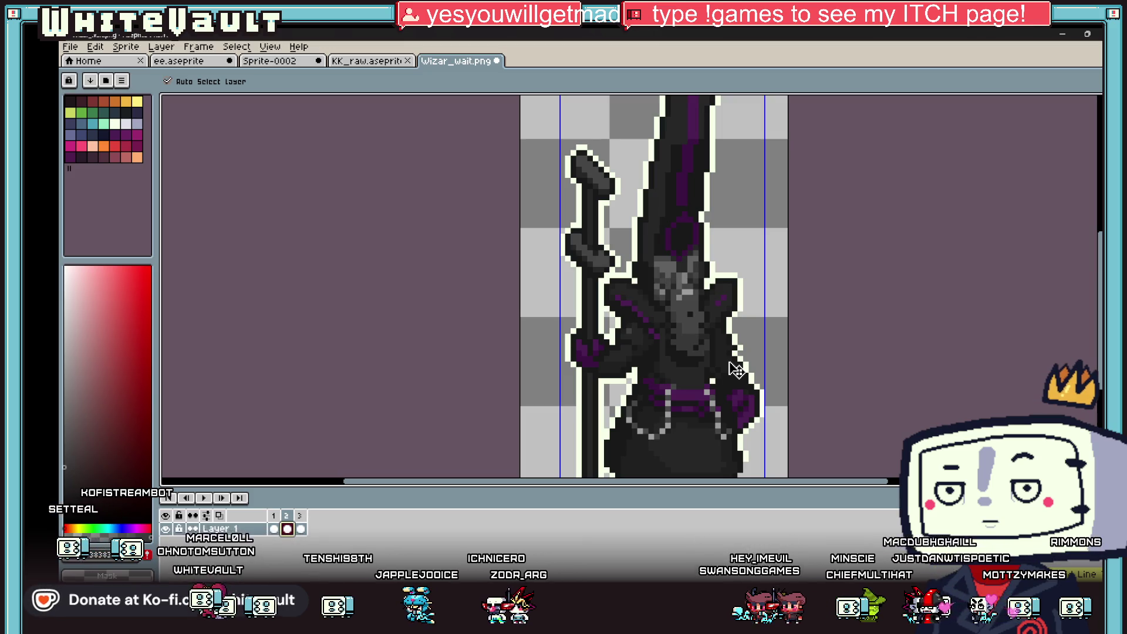
key("b")
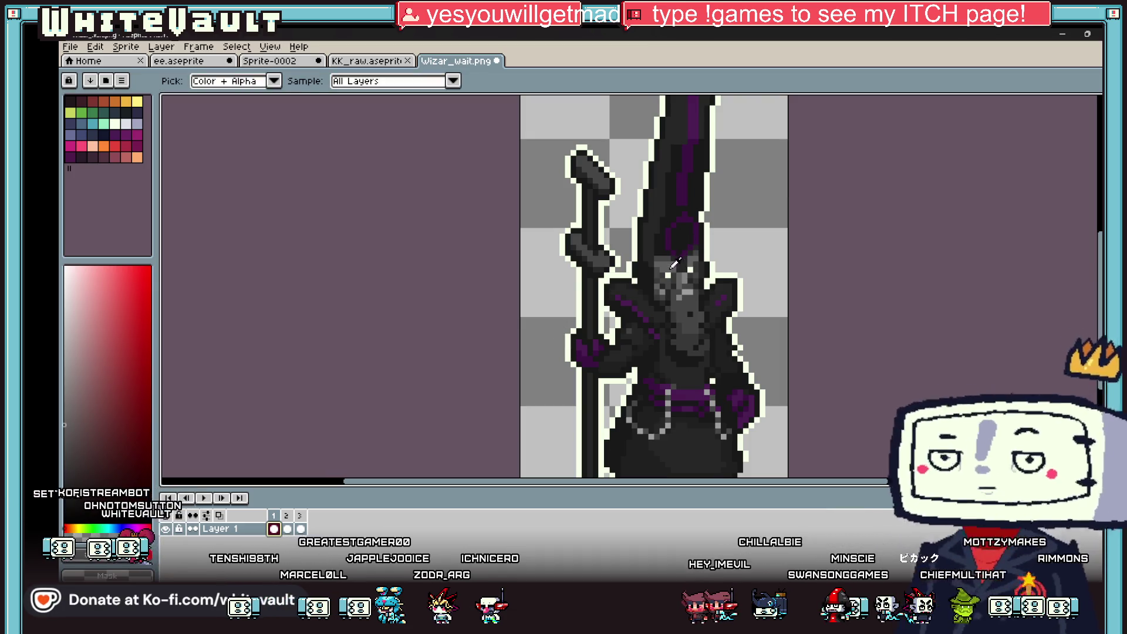
scroll(668, 276, "up", 3)
scroll(668, 276, "down", 2)
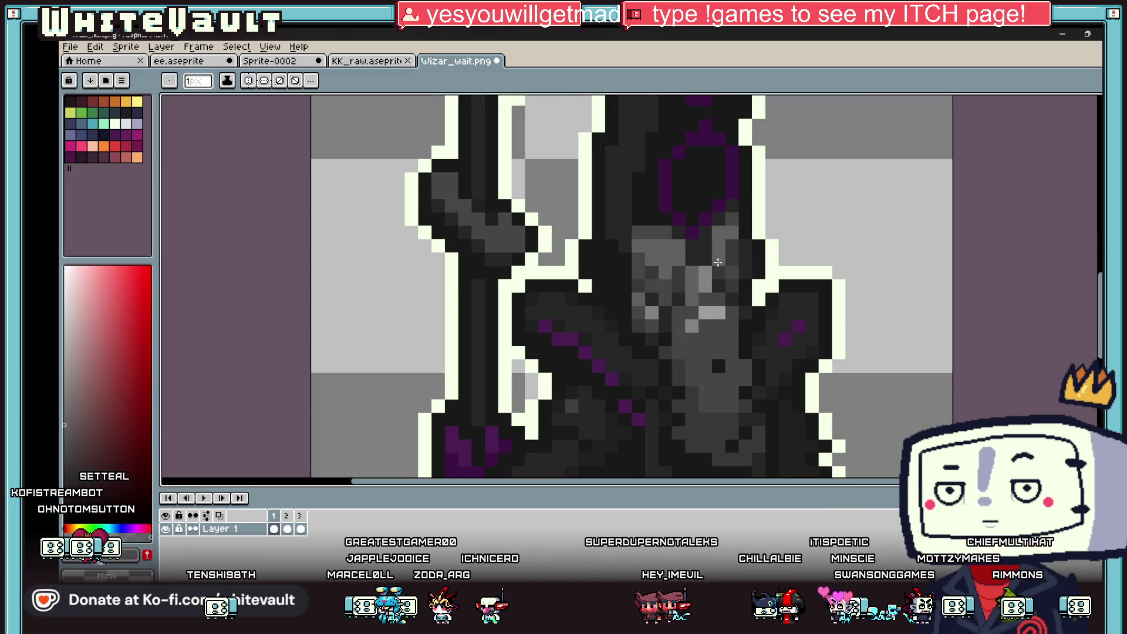
scroll(701, 322, "down", 1)
scroll(701, 322, "down", 1)
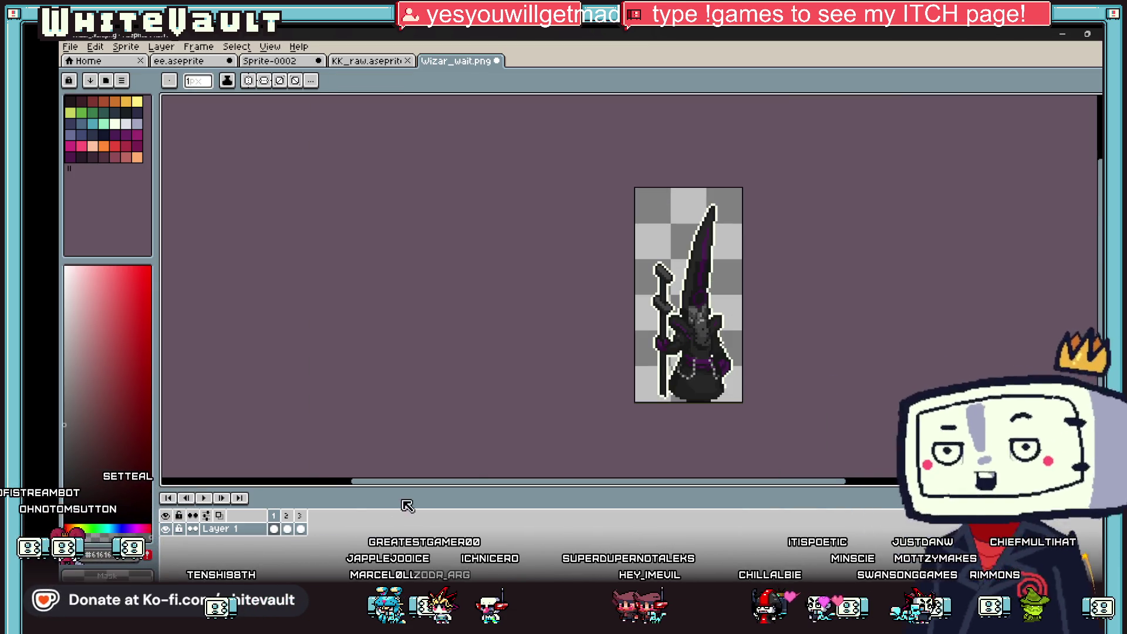
Move to frame 3 of the wizard animation.
left_click(301, 529)
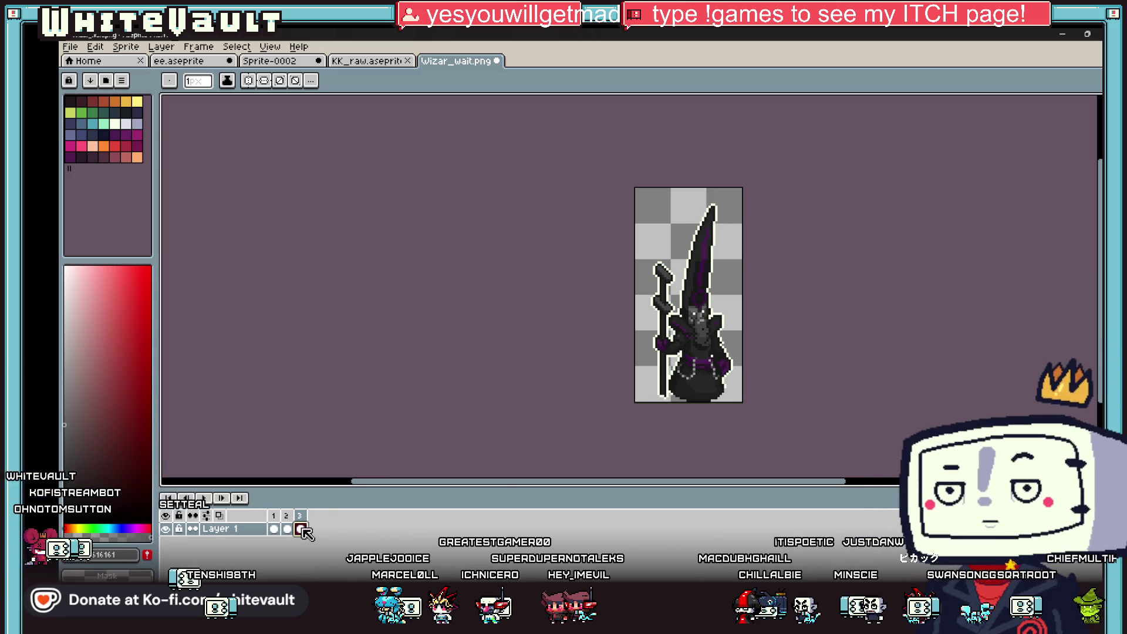
scroll(740, 369, "up", 1)
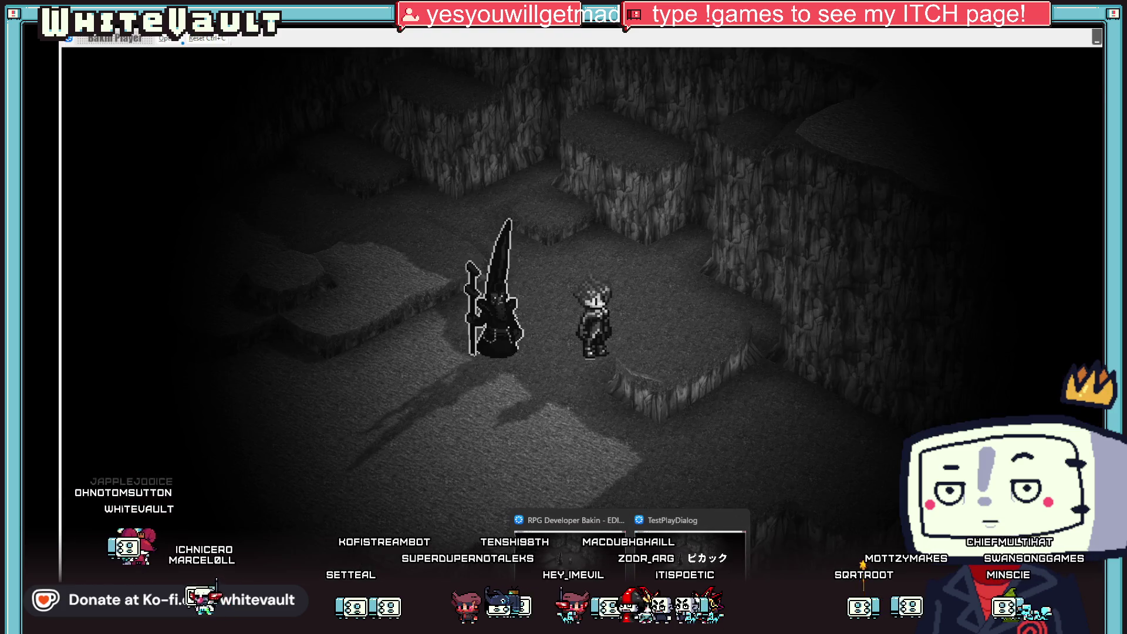
mouse_move(704, 610)
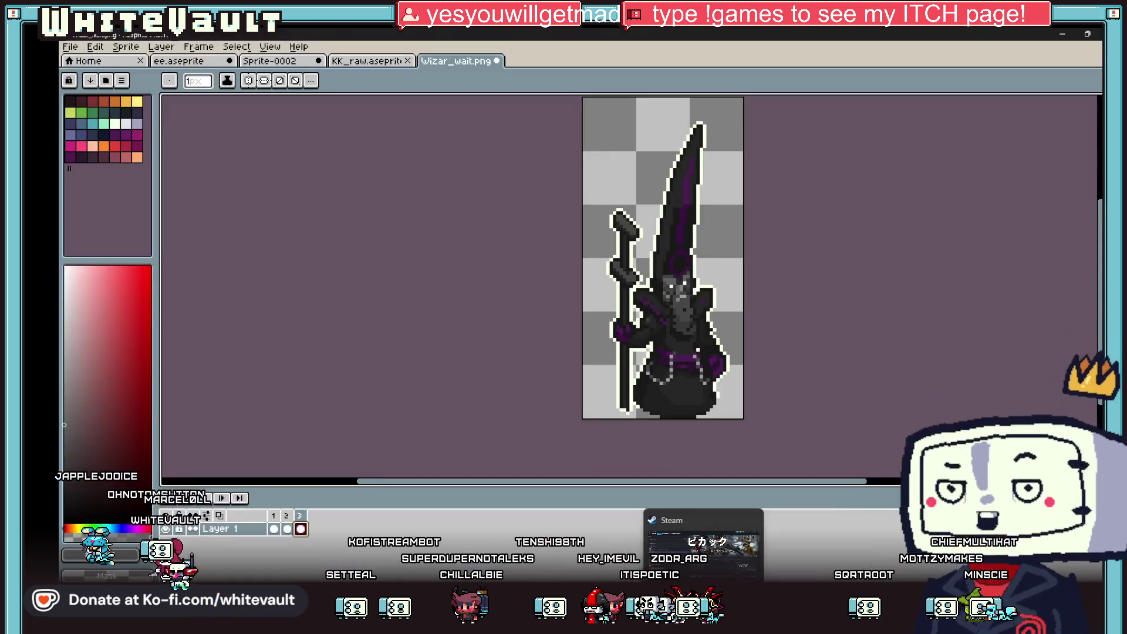
Bring the TestPlayDialog window back and walk the hero left to the wizard.
left_click(676, 568)
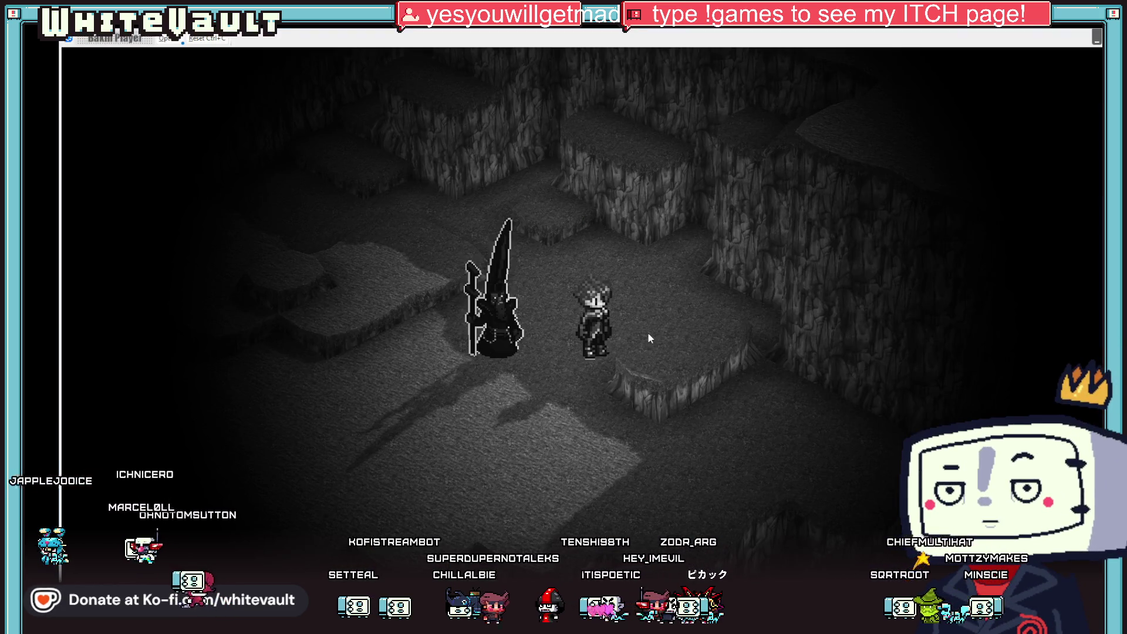
key("Left")
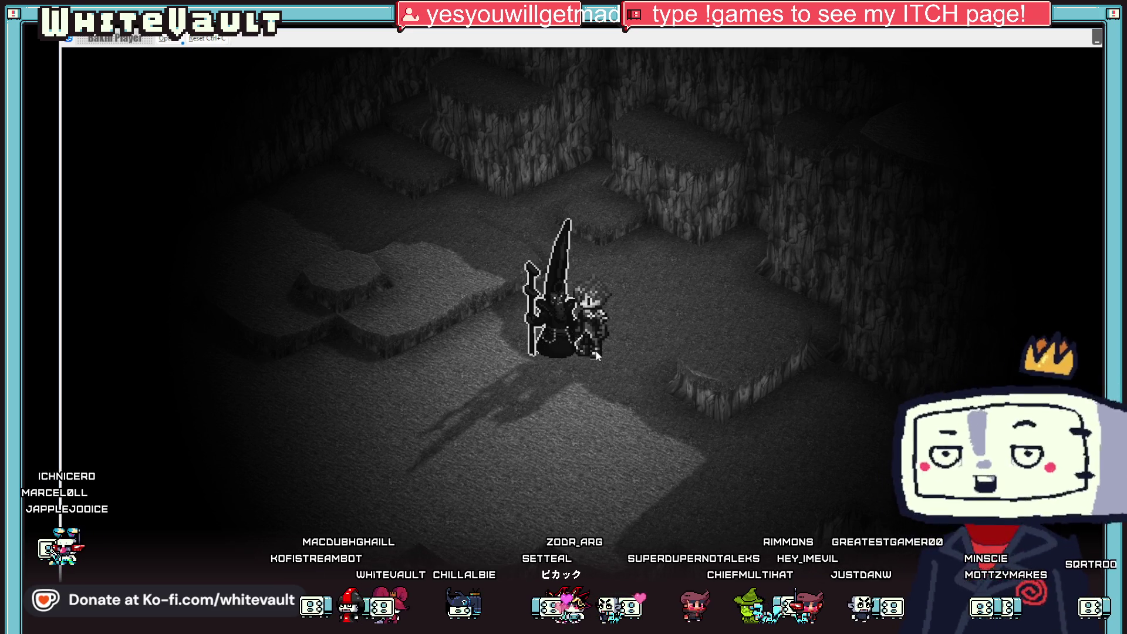
Return to Aseprite and pick the dark grey #272727 from the wizard's robe.
left_click(1097, 37)
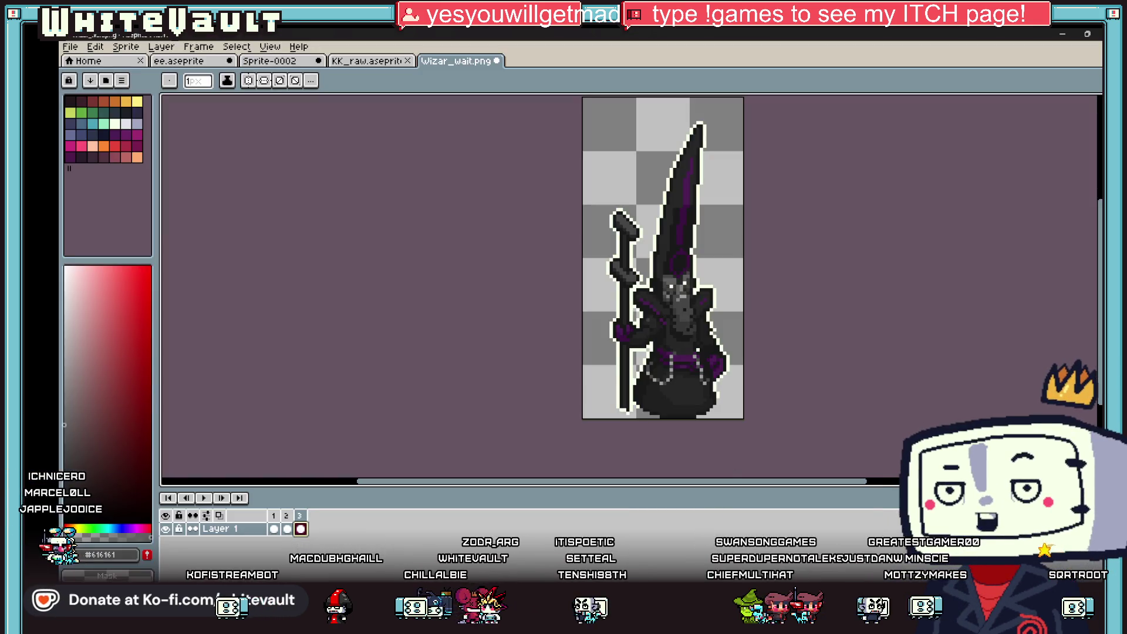
scroll(679, 377, "up", 2)
key("i")
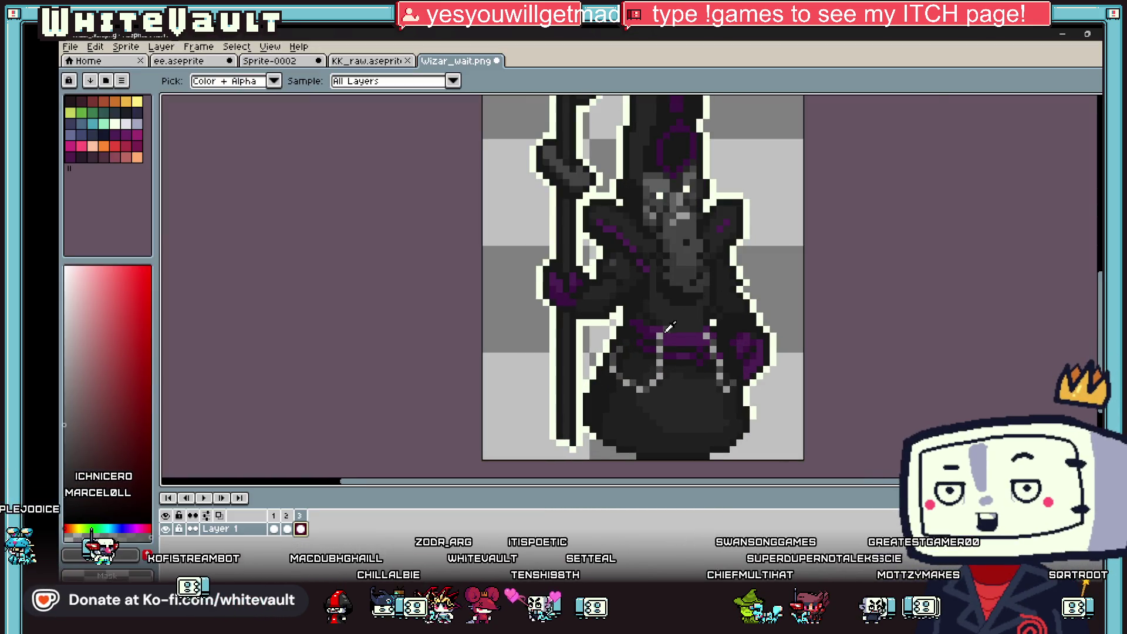
scroll(665, 330, "up", 1)
left_click(695, 304, "alt")
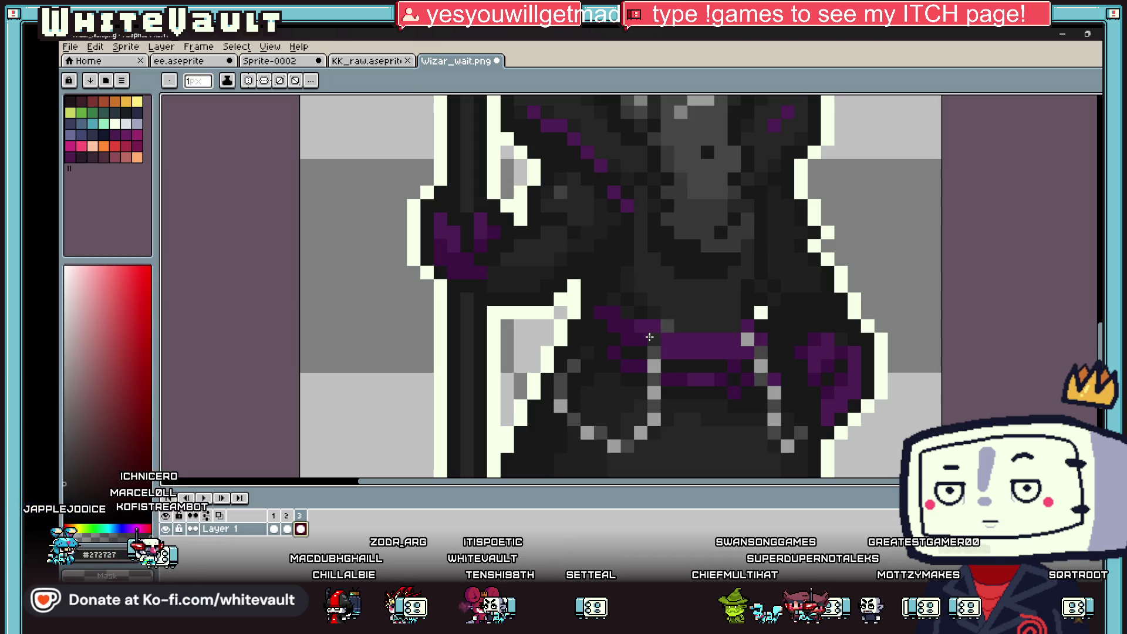
Darken two grey pixels along the robe edge with #272727.
left_click(655, 405)
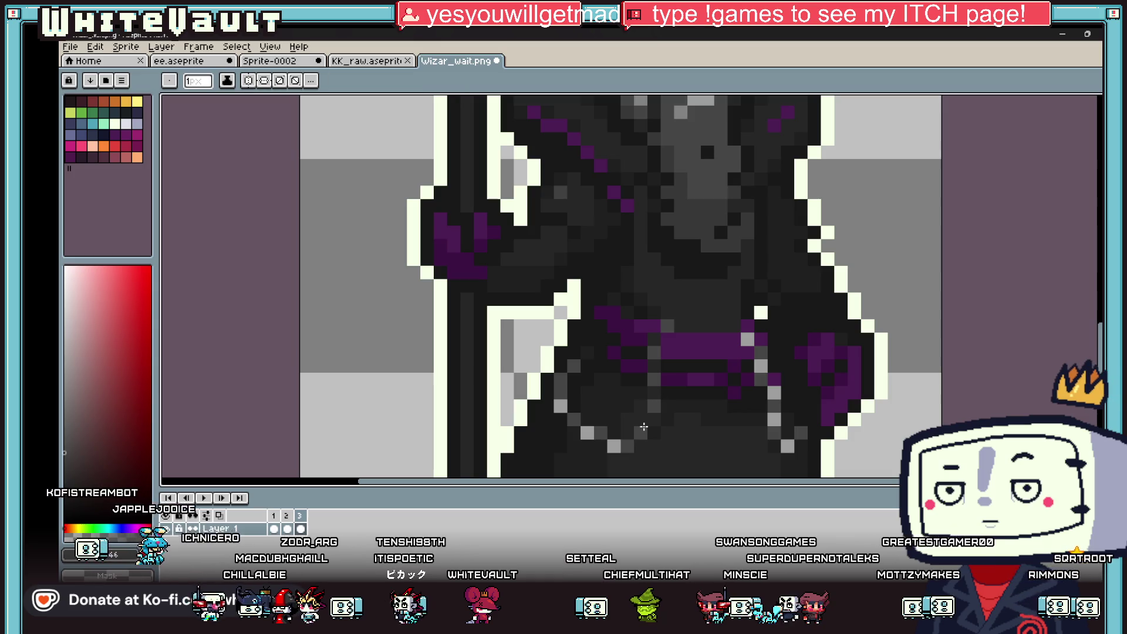
left_click(627, 445)
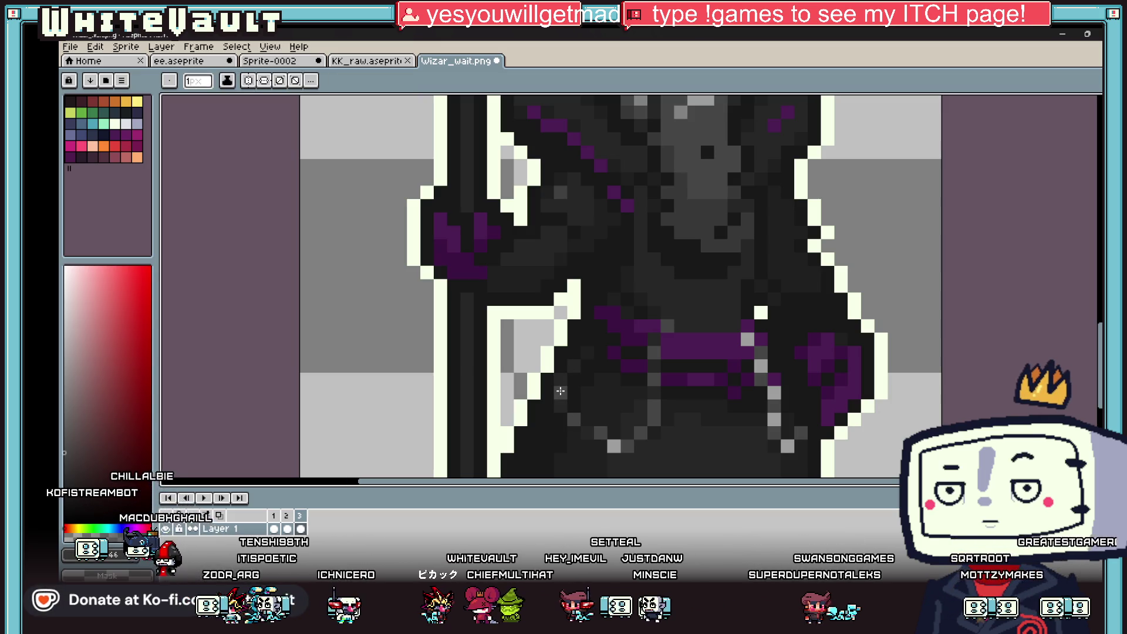
scroll(561, 403, "down", 3)
scroll(638, 404, "up", 1)
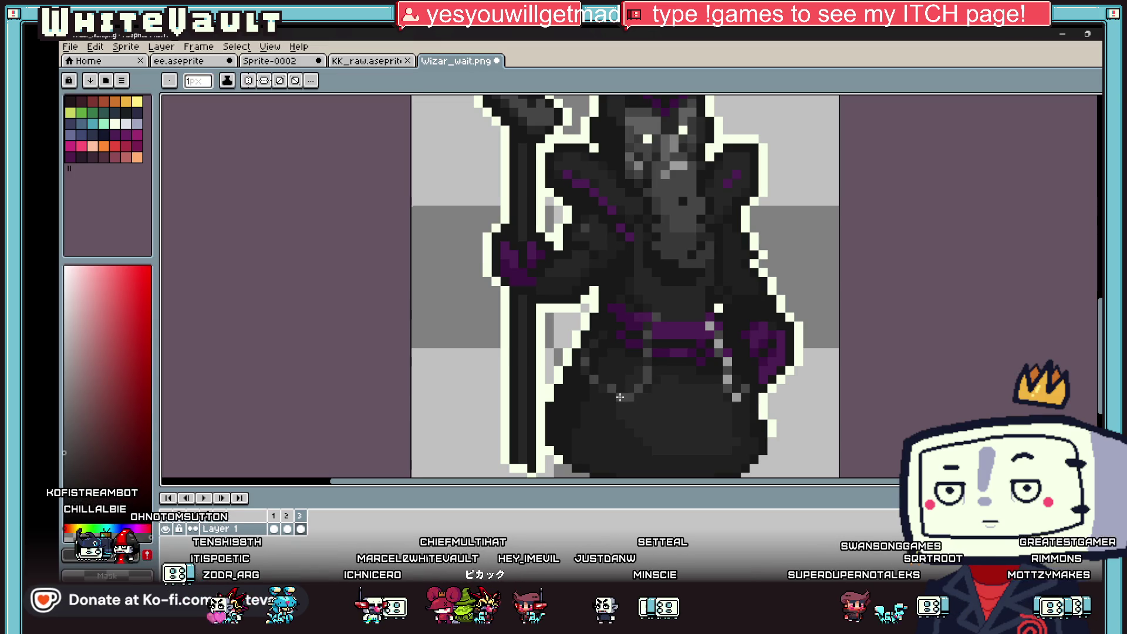
scroll(617, 396, "up", 3)
scroll(832, 353, "down", 3)
scroll(802, 388, "up", 2)
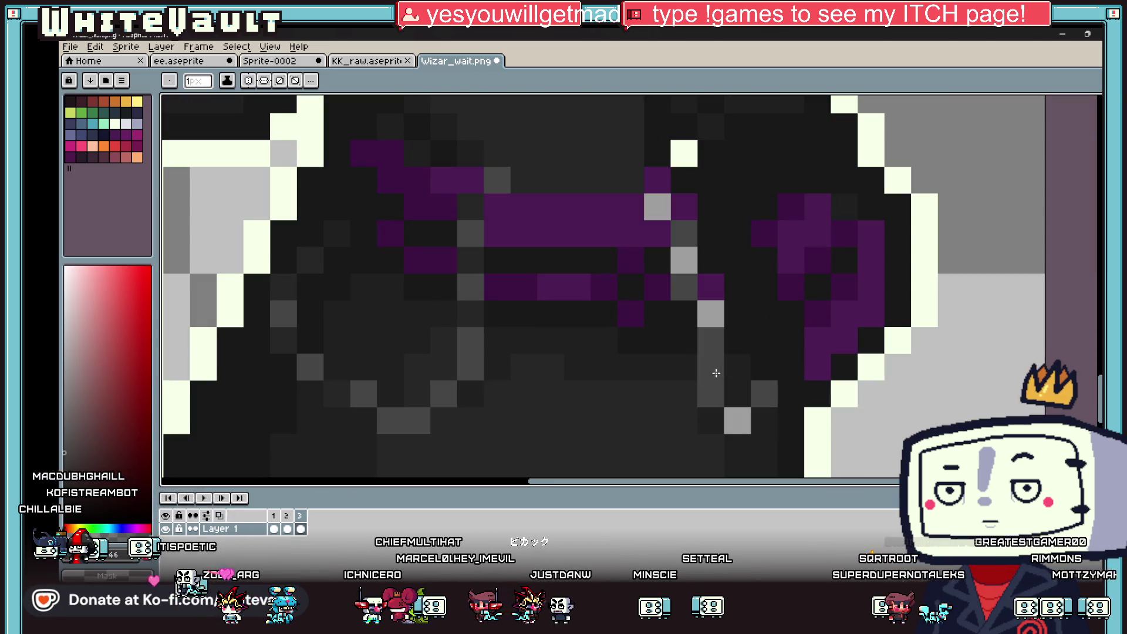
Paint three more stray light-grey pixels dark and select the whole wizard sprite.
left_click(710, 313)
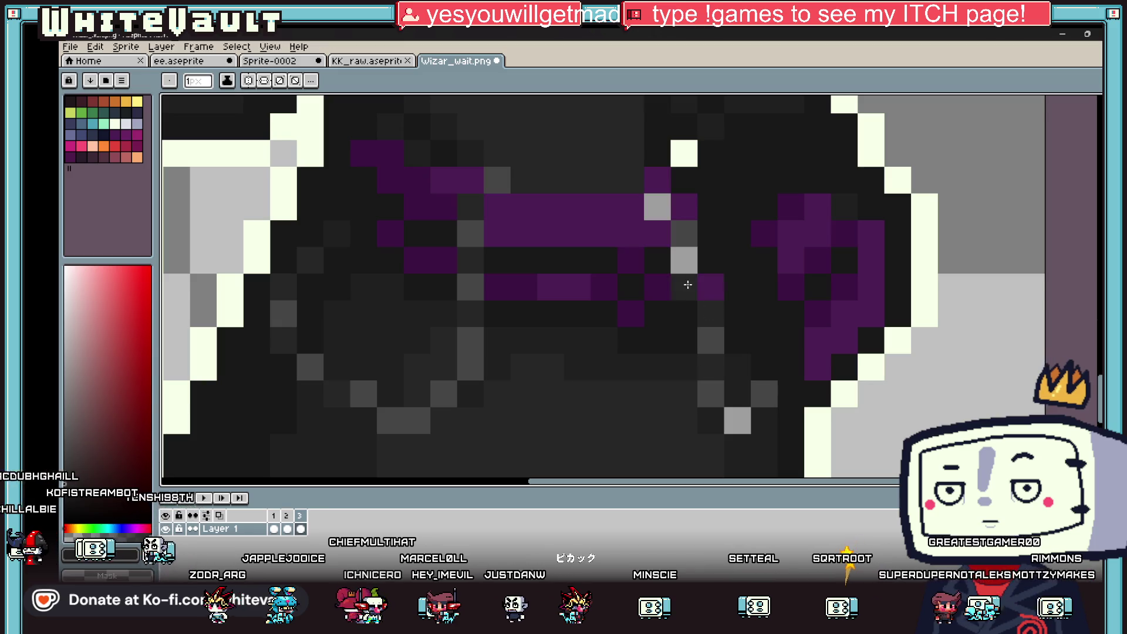
left_click(684, 260)
left_click(658, 205)
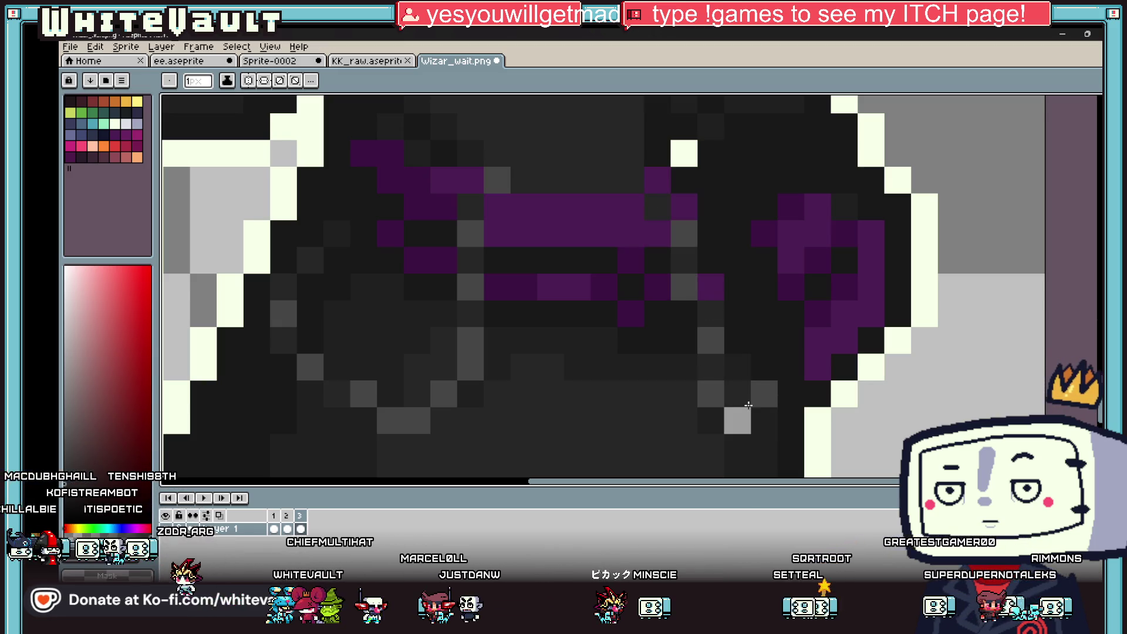
scroll(747, 412, "down", 10)
scroll(763, 417, "up", 3)
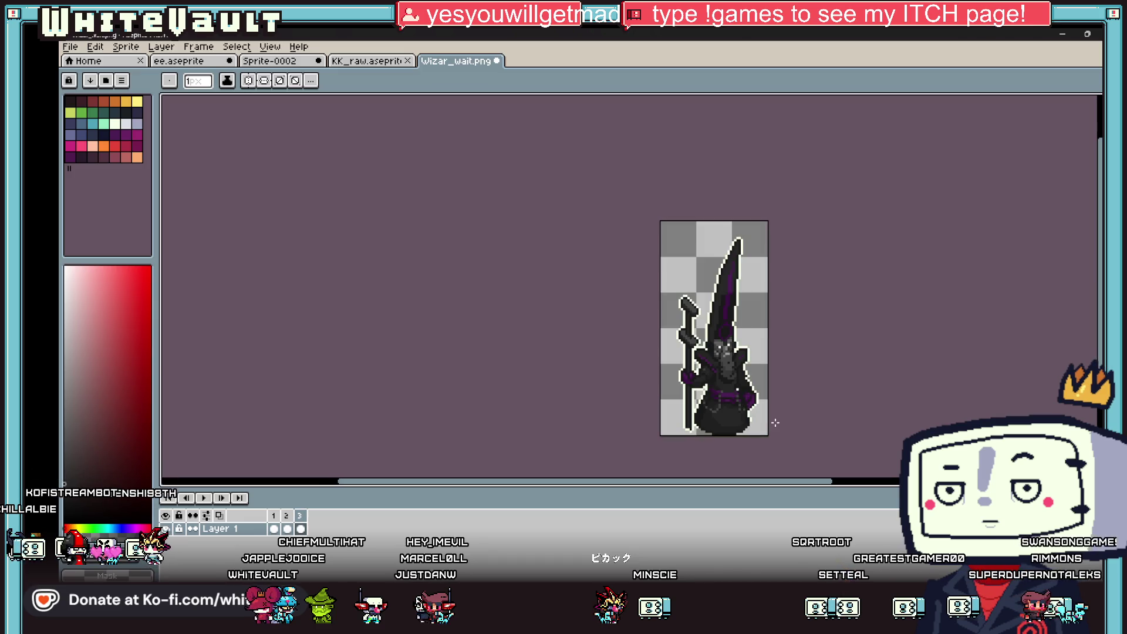
scroll(746, 373, "up", 1)
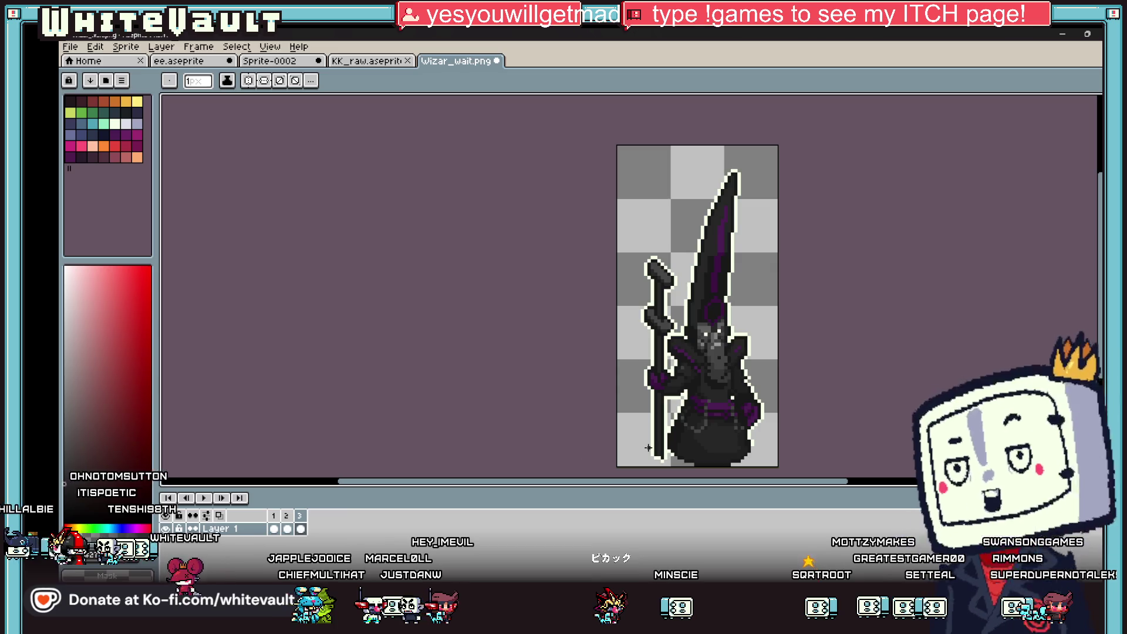
key("m")
scroll(697, 193, "down", 2)
key("ctrl+a")
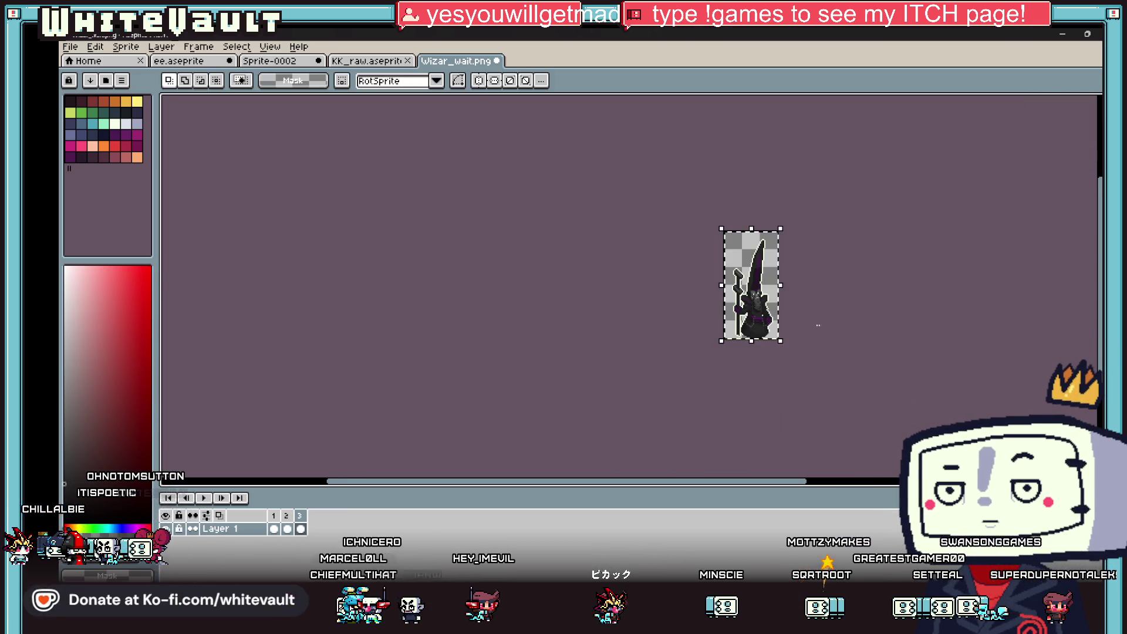
scroll(775, 320, "up", 1)
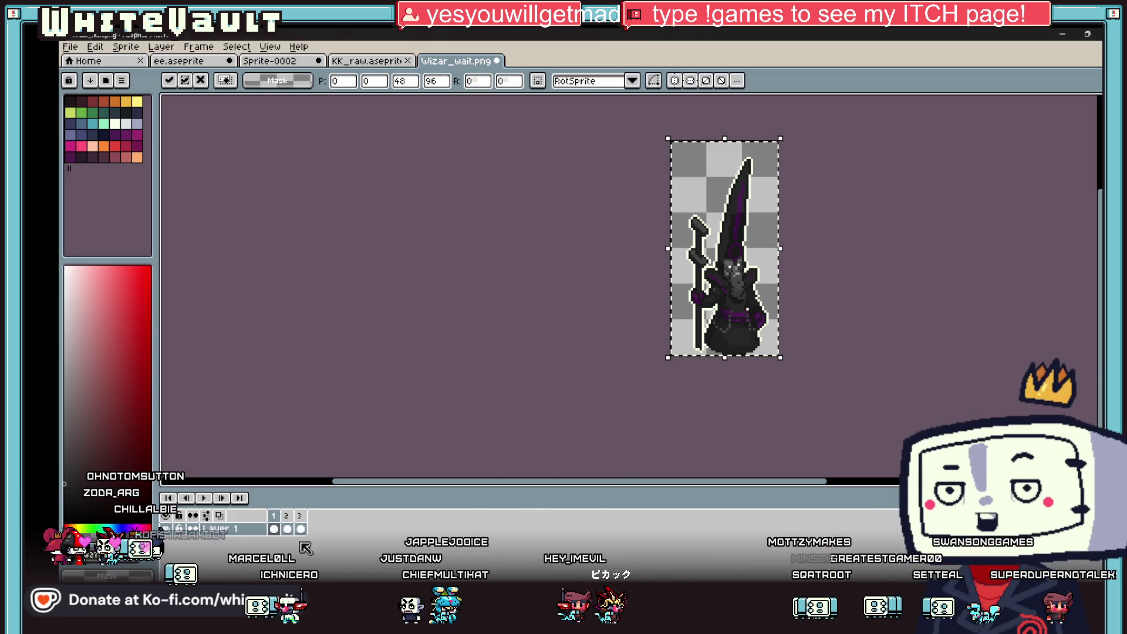
left_click(276, 530)
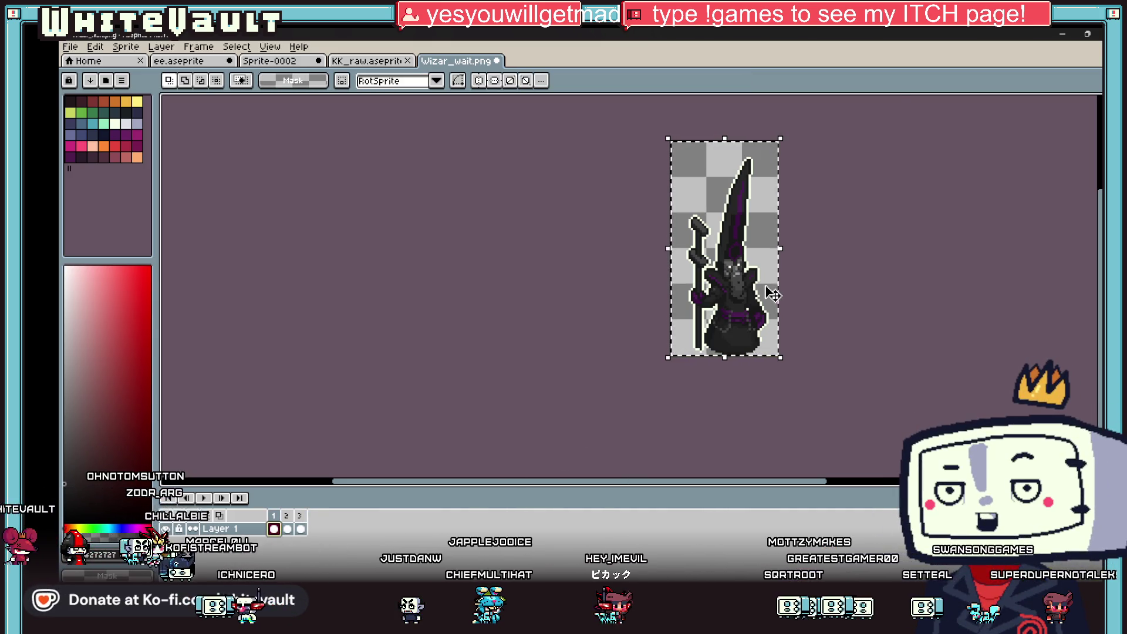
scroll(804, 262, "up", 2)
scroll(806, 263, "up", 1)
key("b")
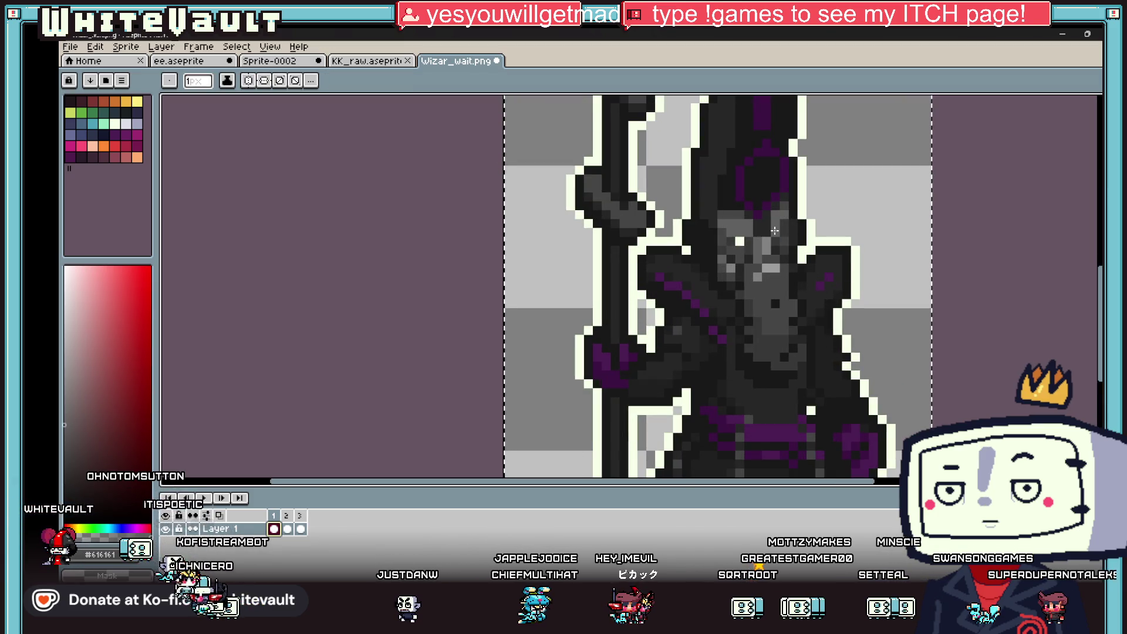
scroll(808, 265, "down", 2)
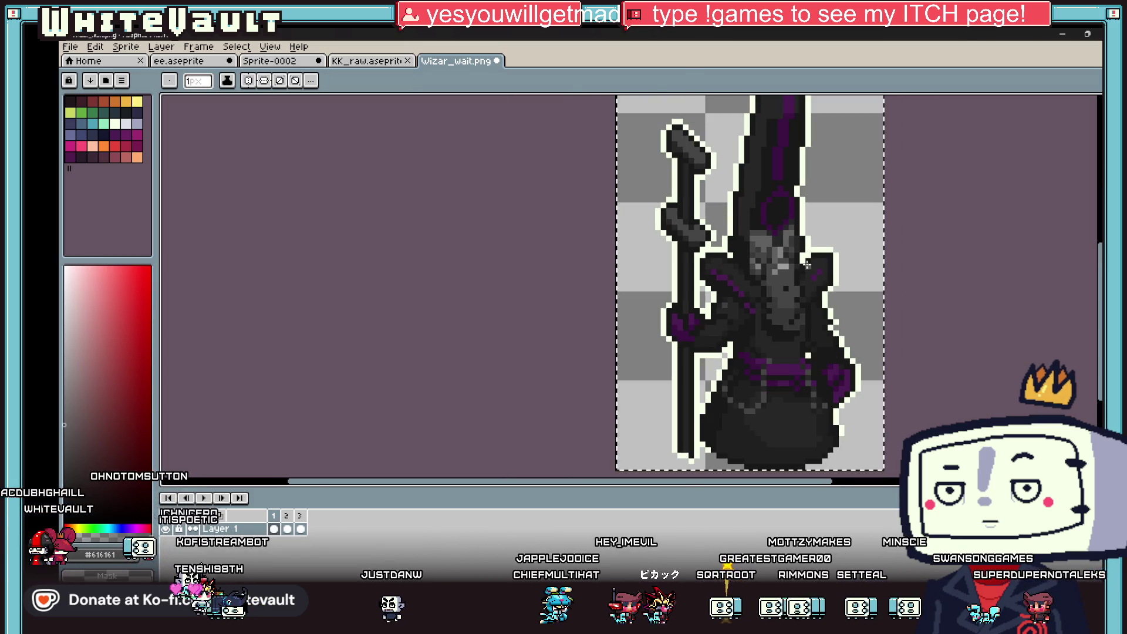
left_click(300, 529)
key("i")
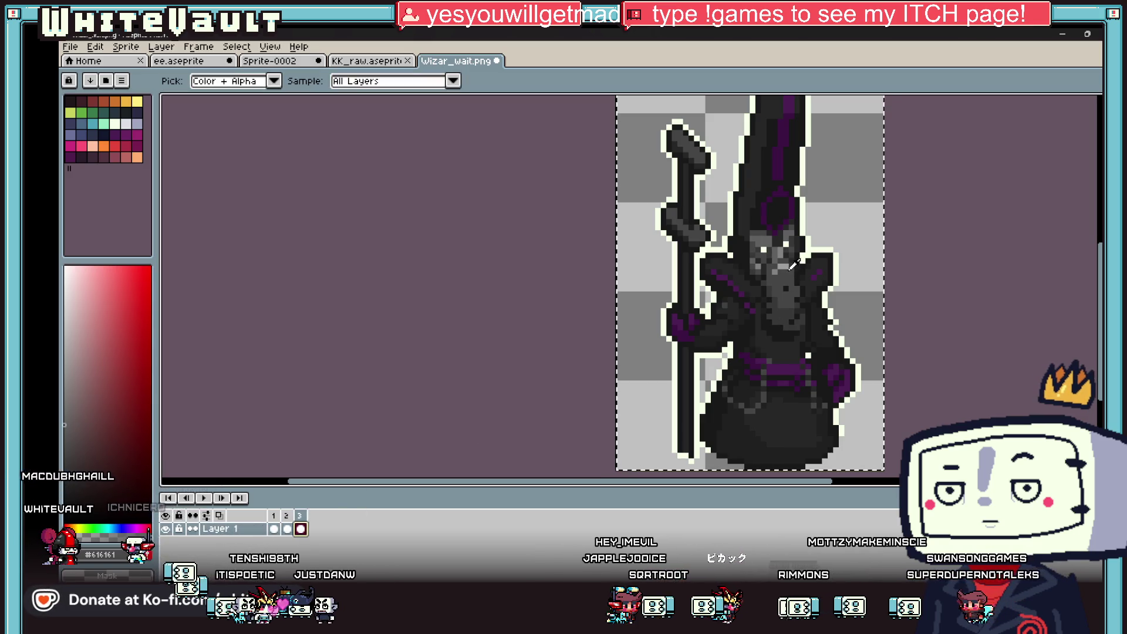
scroll(783, 263, "up", 2)
scroll(783, 263, "up", 1)
key("b")
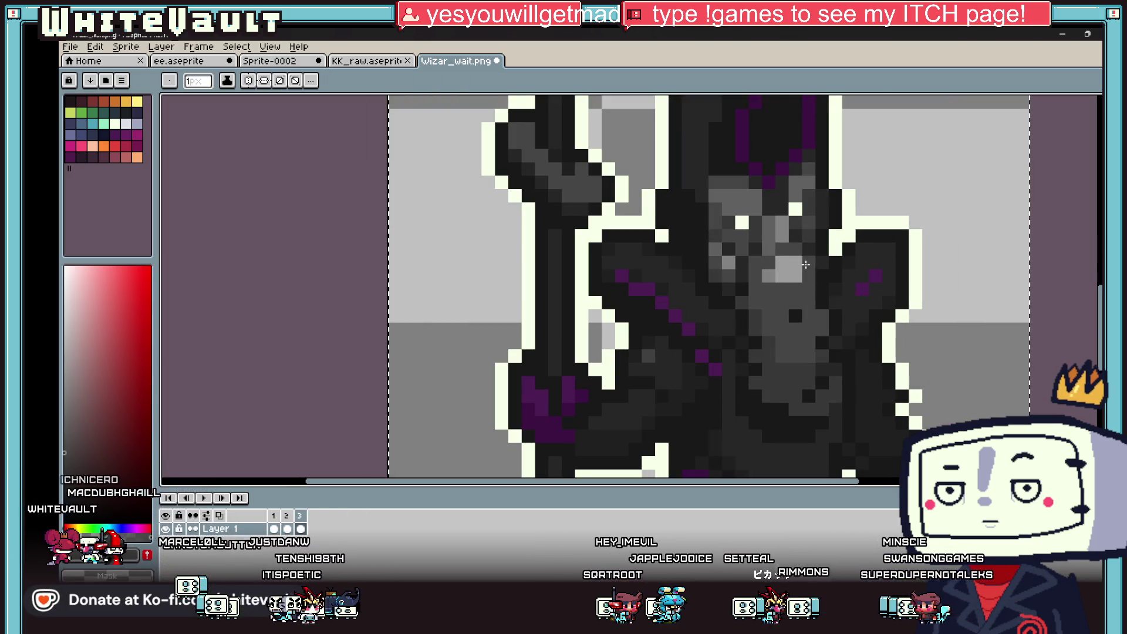
scroll(784, 275, "down", 5)
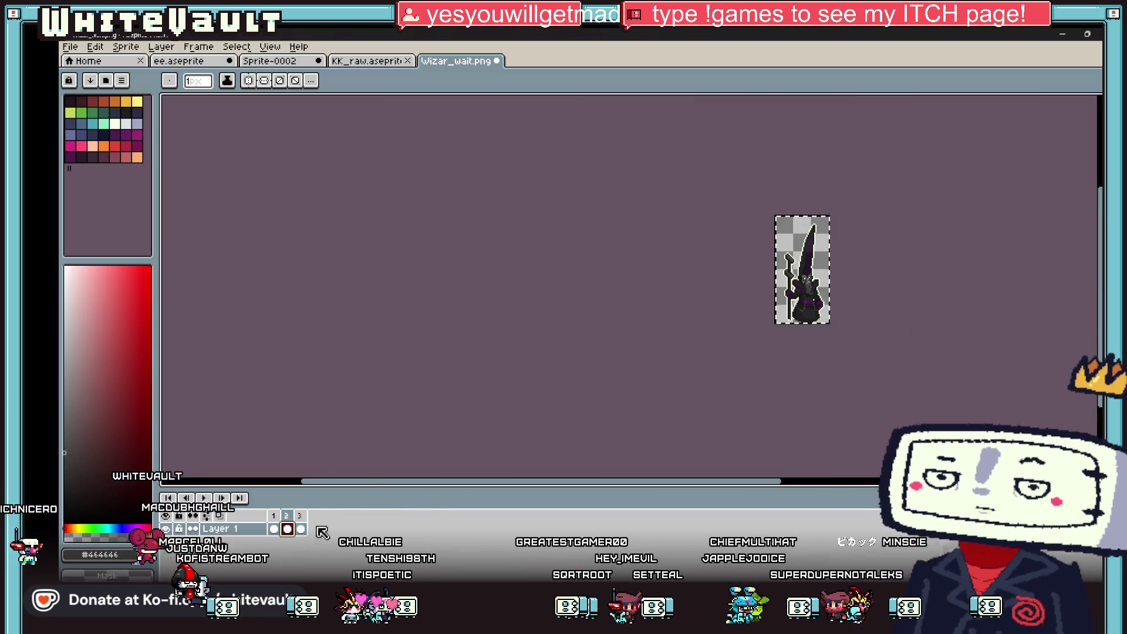
left_click(300, 530)
key("i")
scroll(813, 287, "up", 5)
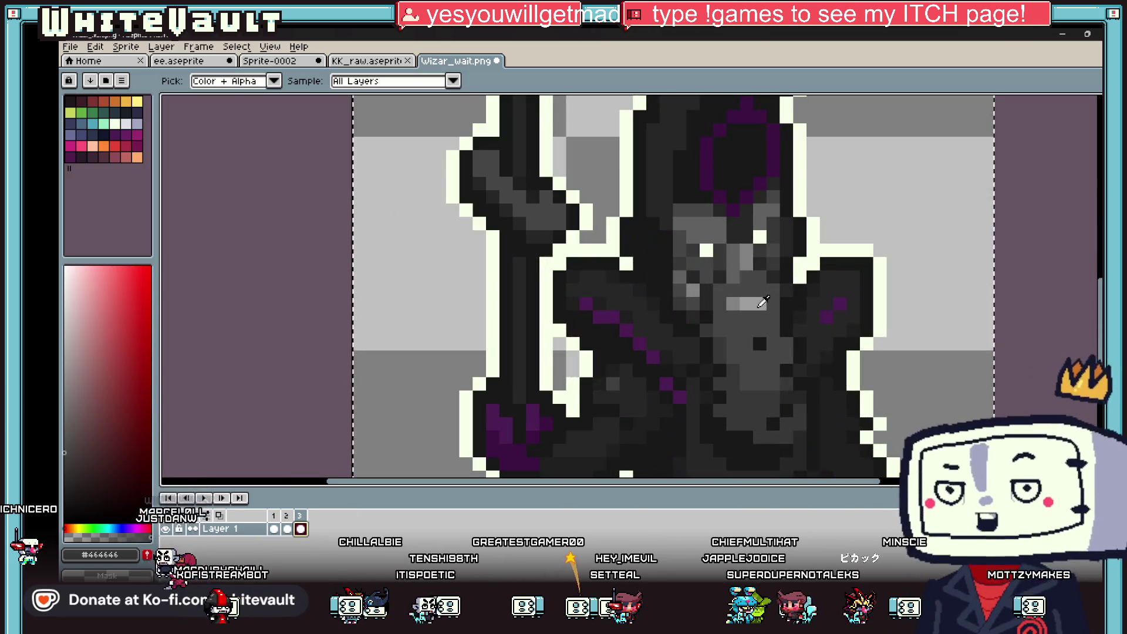
key("b")
key("i")
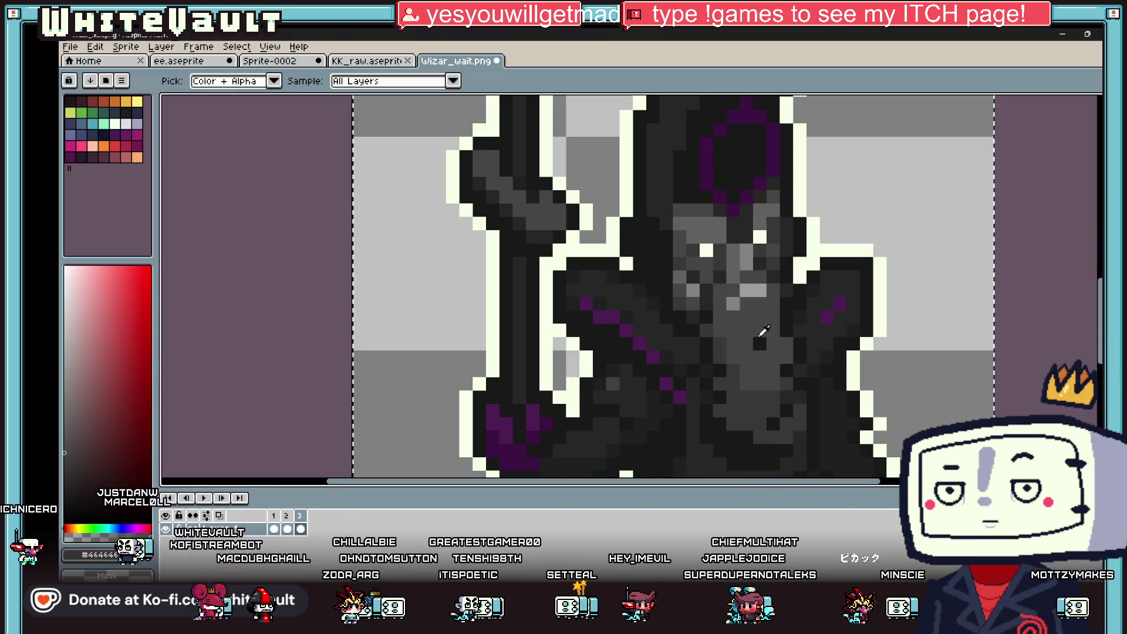
scroll(757, 343, "down", 3)
scroll(787, 353, "down", 1)
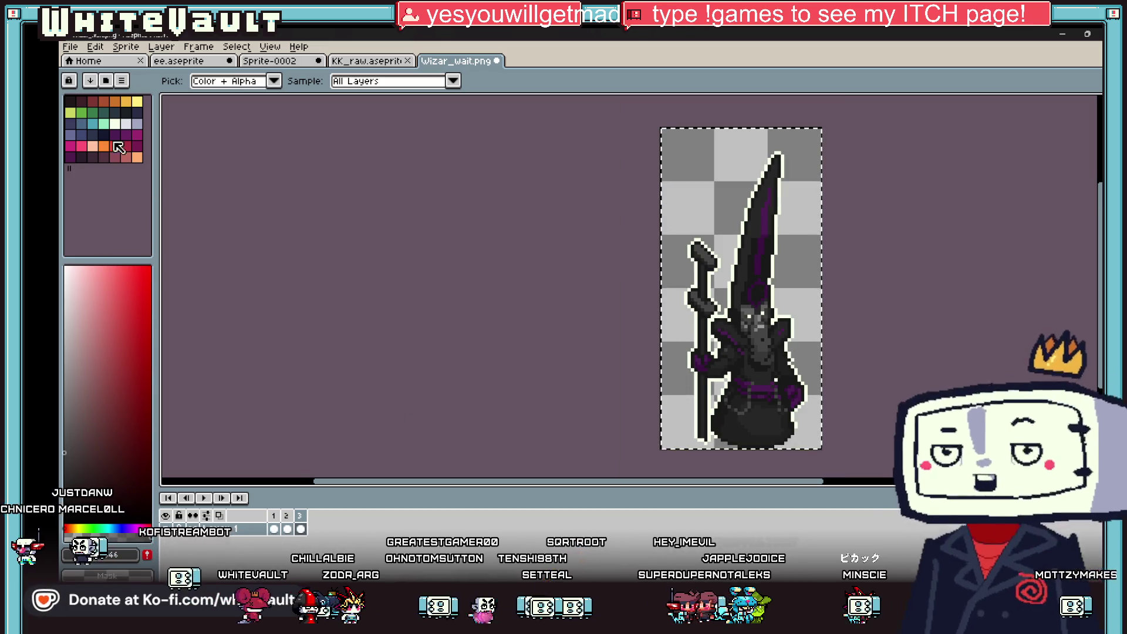
key("alt+f")
Export the three frames as a sprite sheet with Open Sprite Sheet ticked.
mouse_move(158, 159)
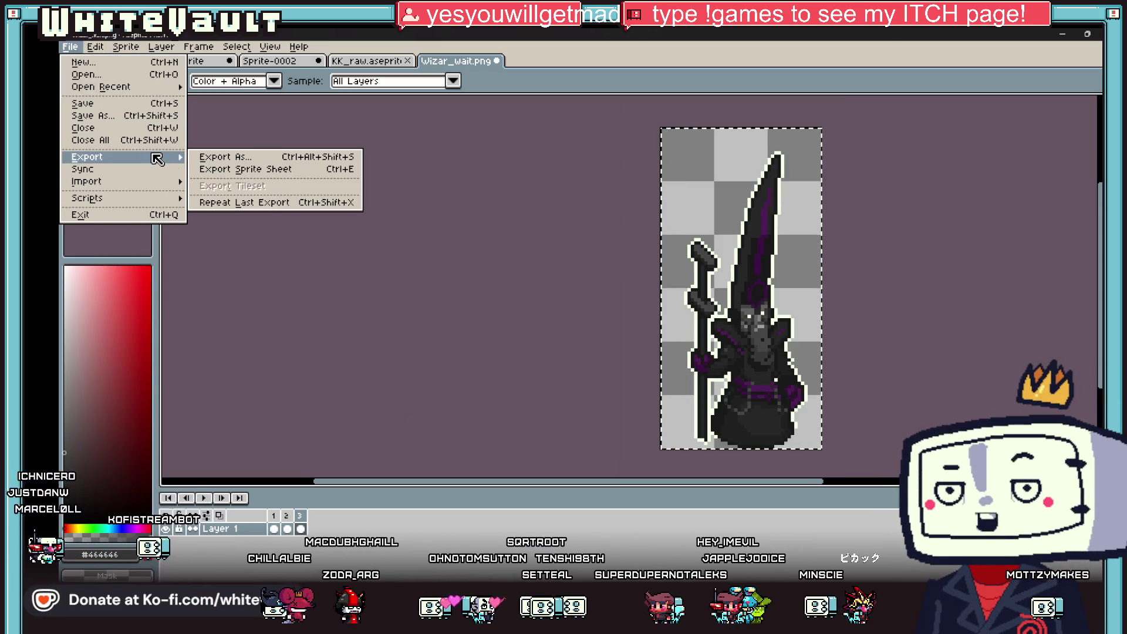
left_click(257, 207)
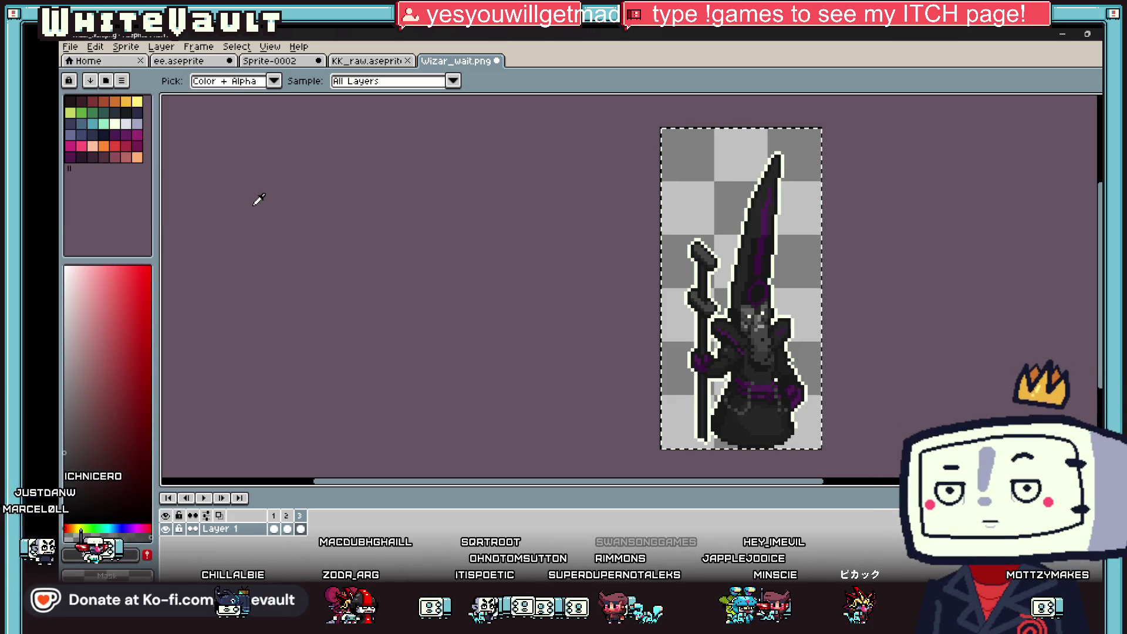
left_click(70, 47)
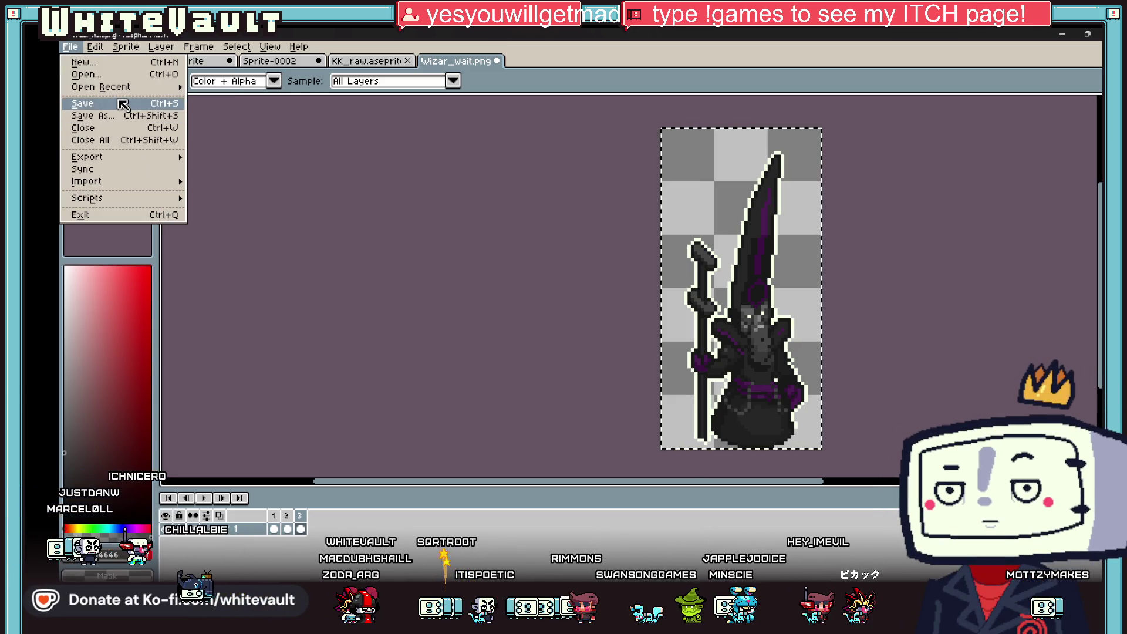
mouse_move(94, 157)
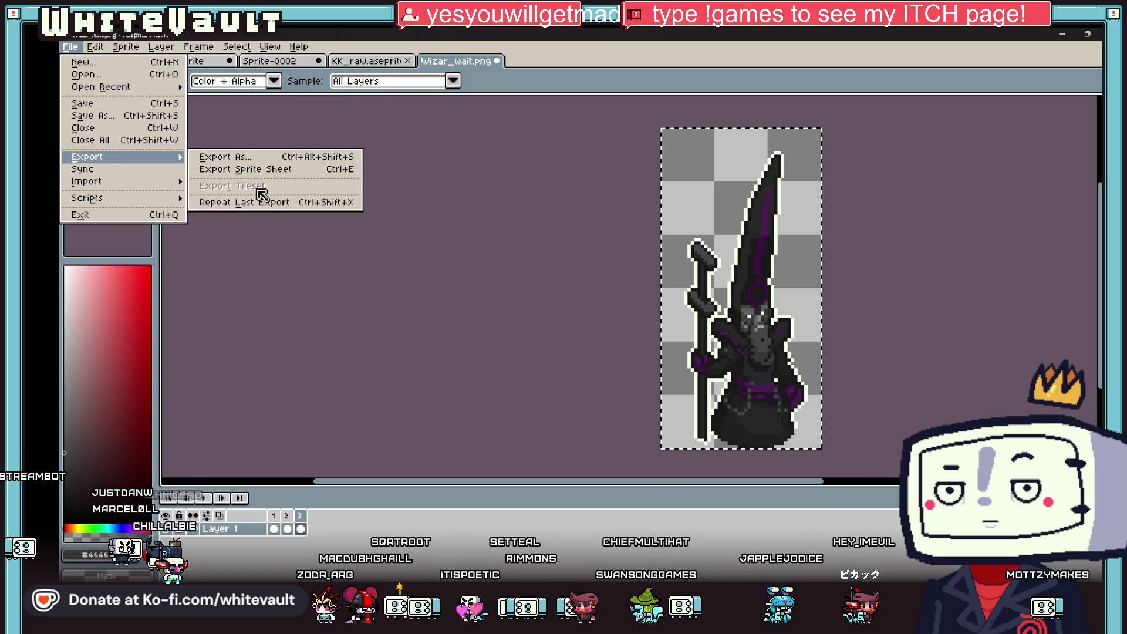
left_click(267, 194)
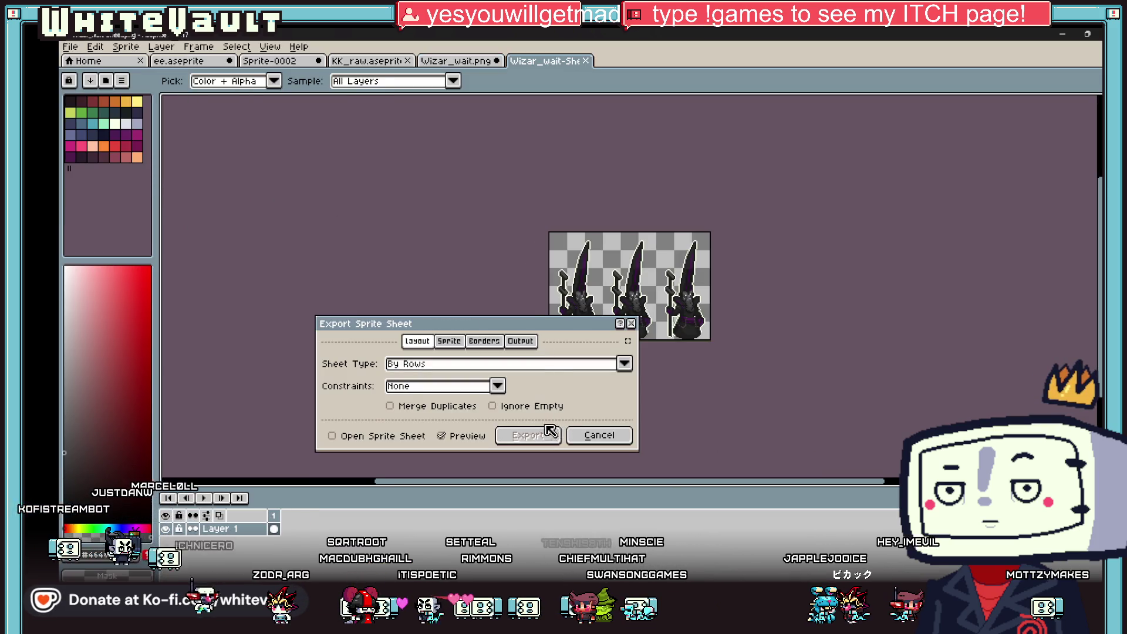
left_click(372, 435)
left_click(524, 435)
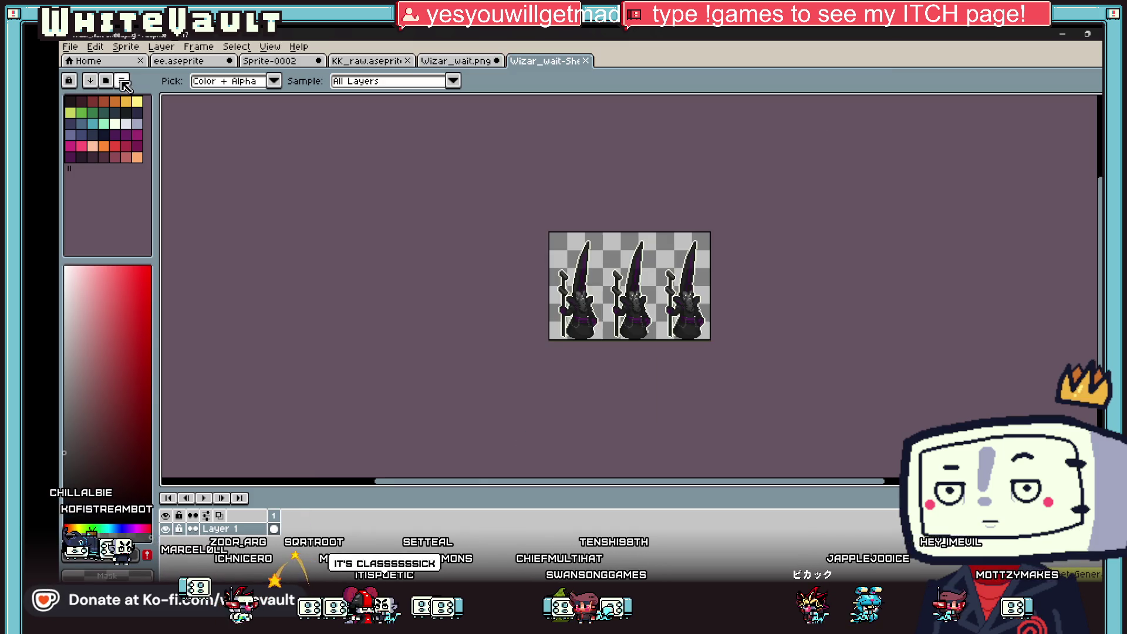
Save the sheet over the existing Wizar_wait.png, confirming the replacement.
left_click(70, 47)
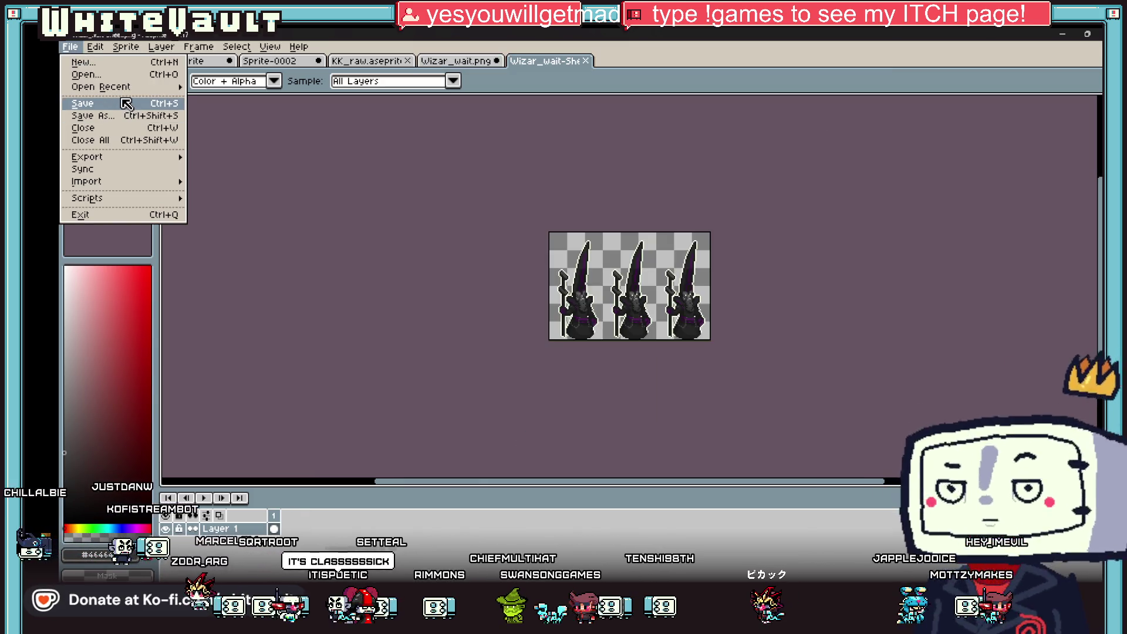
left_click(101, 116)
left_click(364, 161)
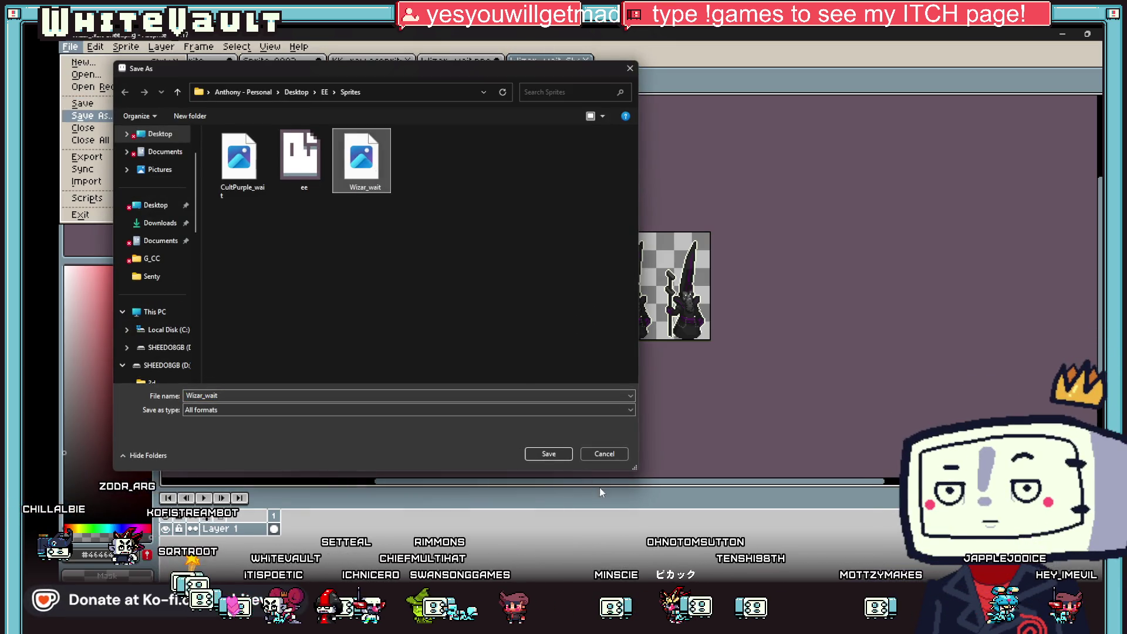
left_click(549, 454)
left_click(620, 322)
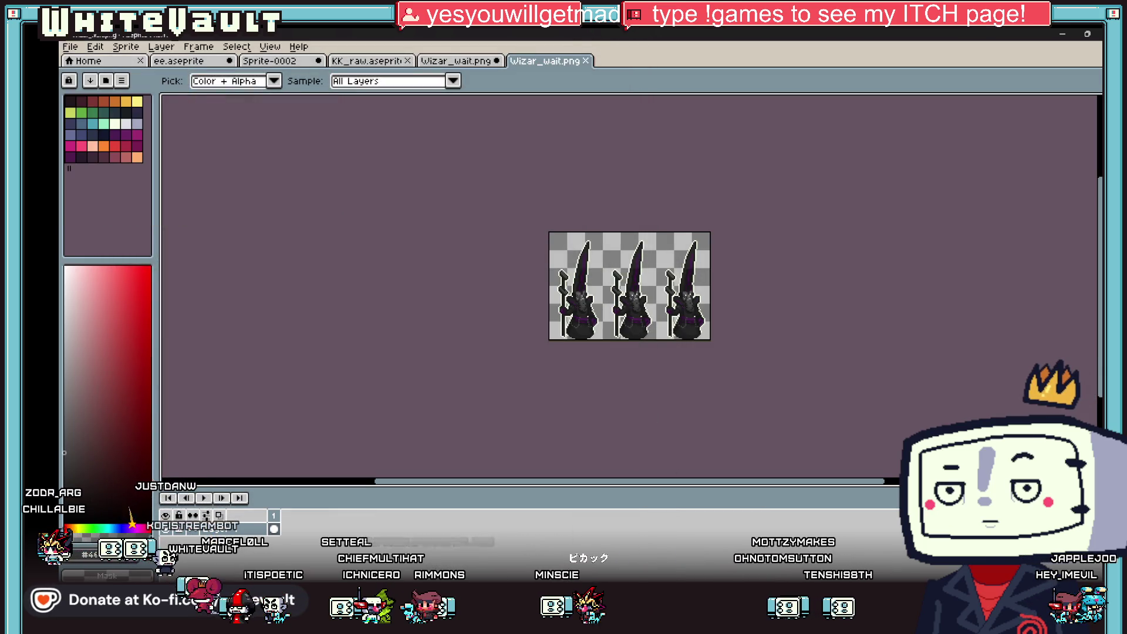
key("alt+Tab")
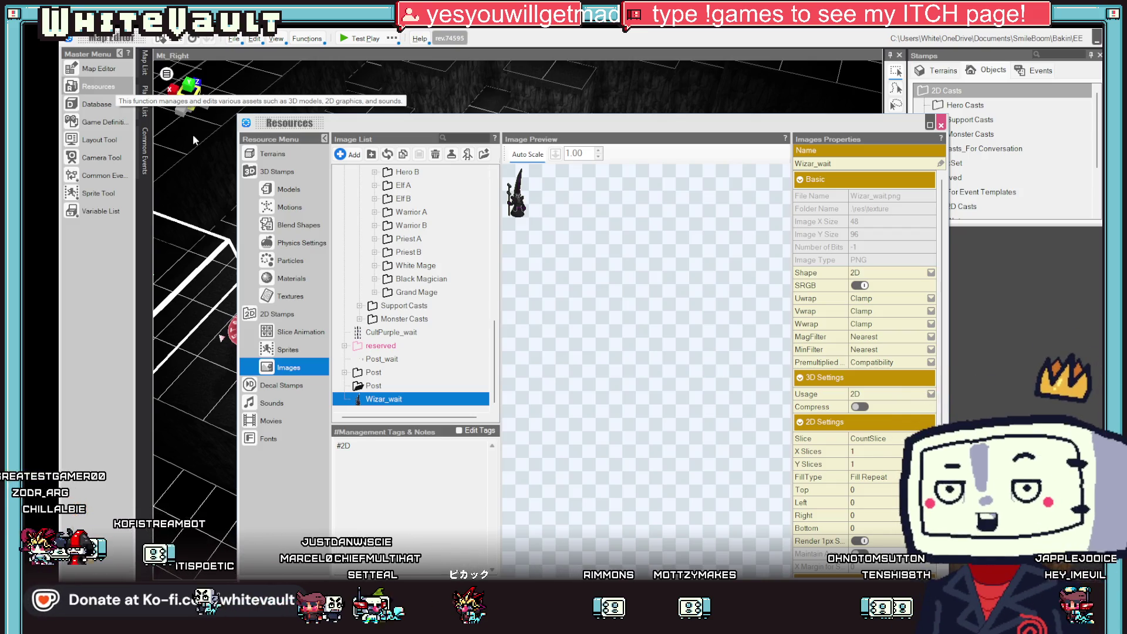
Reload the Wizar_wait image and slice it by CountSlice into 3 horizontal slices.
left_click(391, 158)
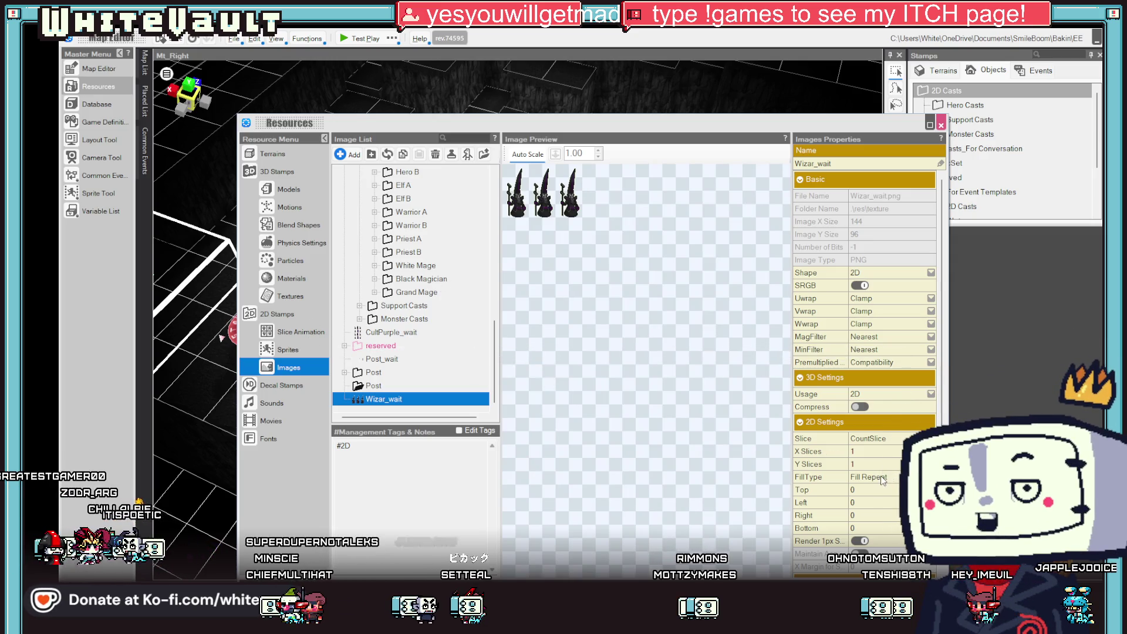
left_click(875, 438)
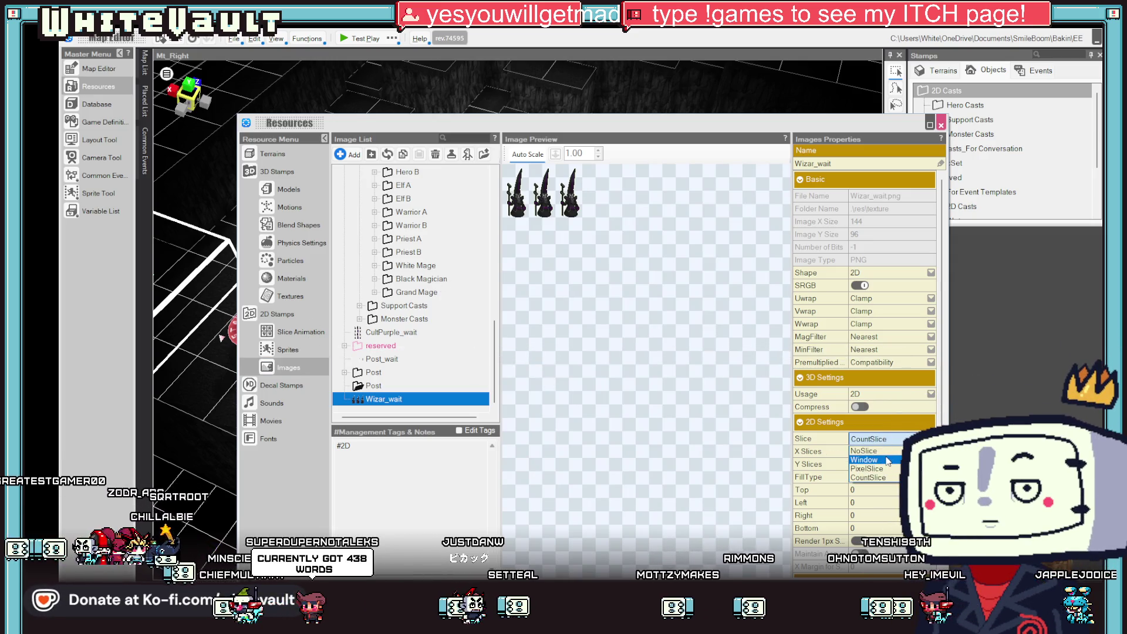
left_click(884, 452)
type("3")
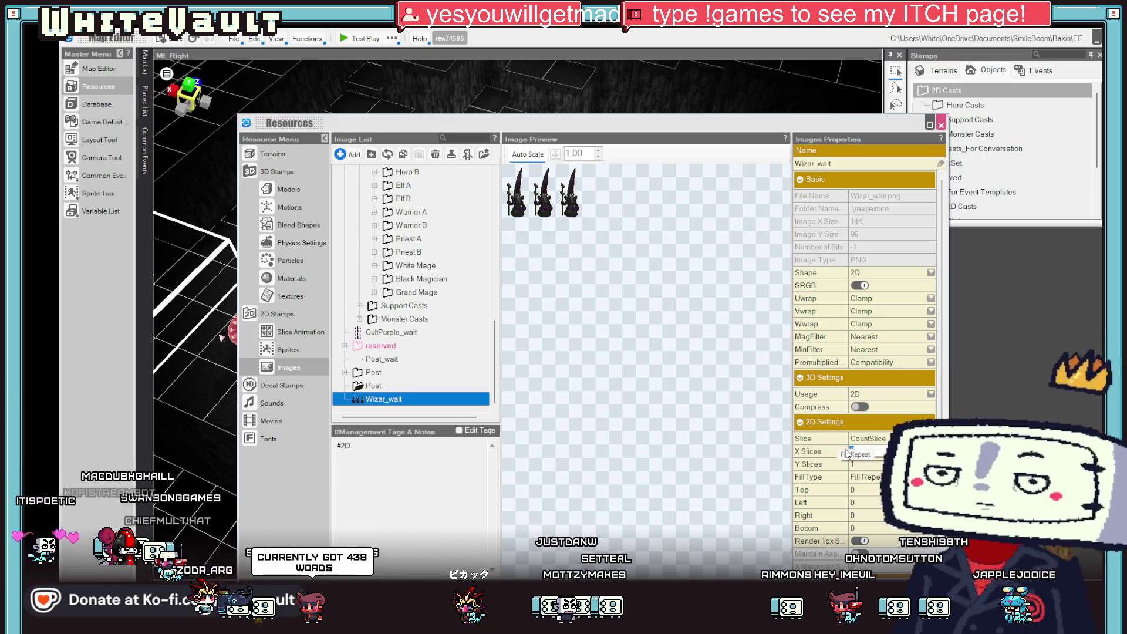
key("Tab")
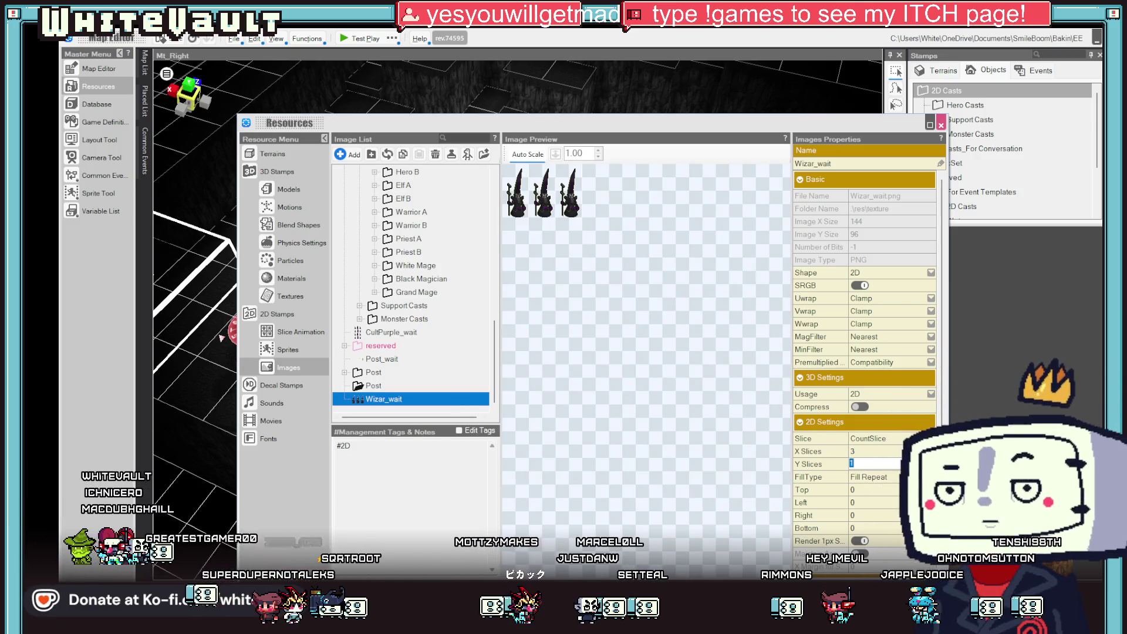
left_click(317, 370)
left_click(296, 332)
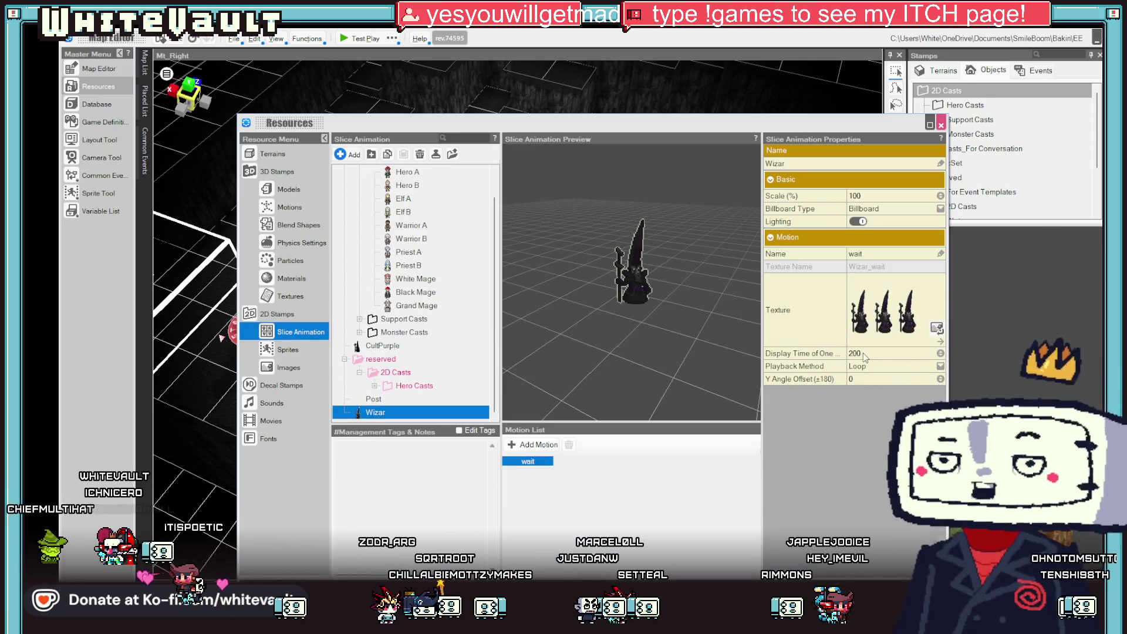
Set the wizard's wait motion playback method to Back and Forth.
left_click(544, 462)
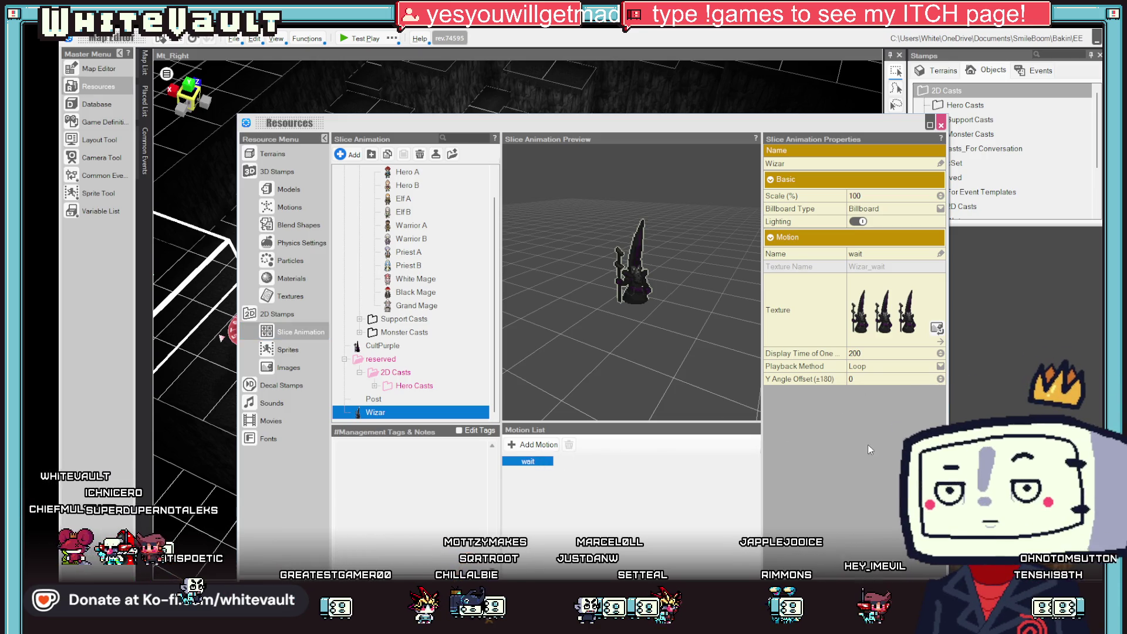
left_click(881, 367)
left_click(891, 389)
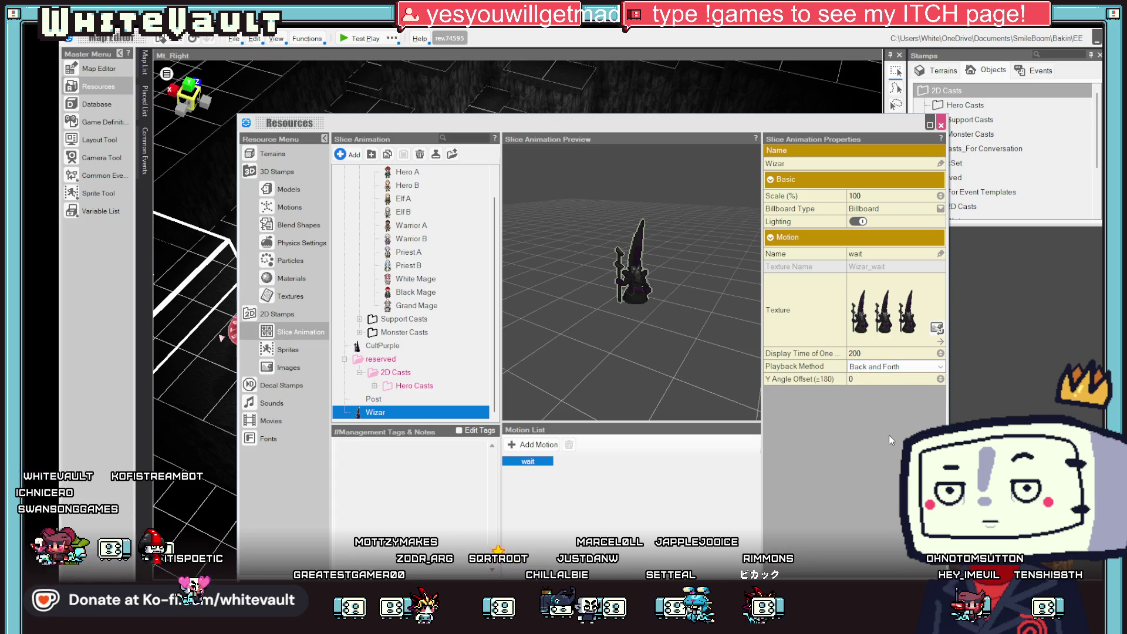
Set each frame's display time to 400 and close the resources.
left_click(876, 353)
type("3")
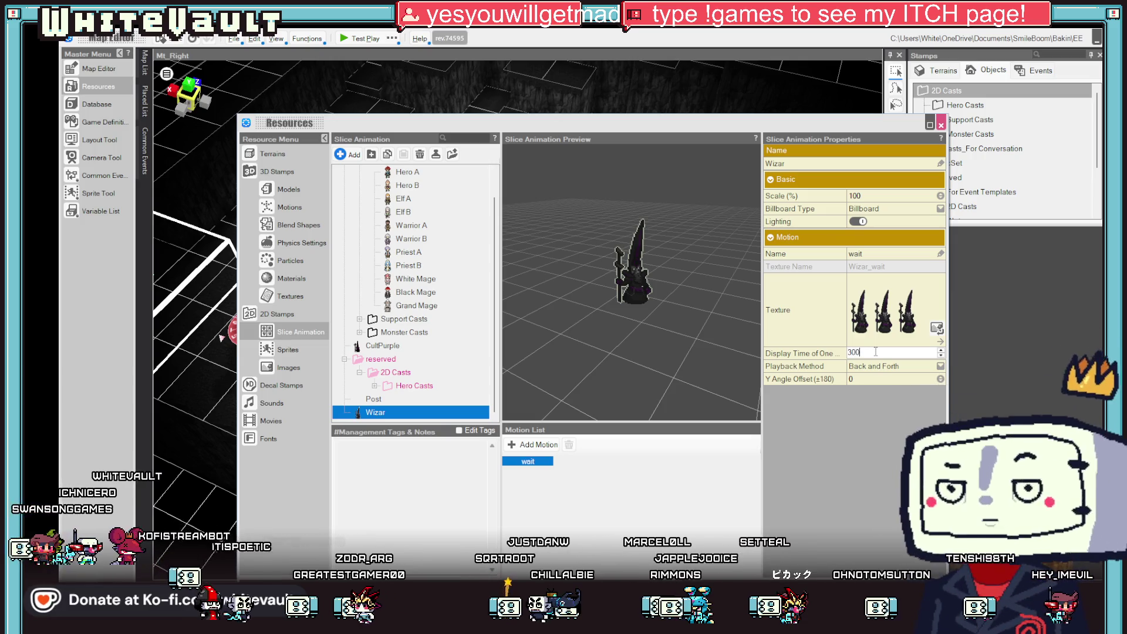
type("00")
key("Return")
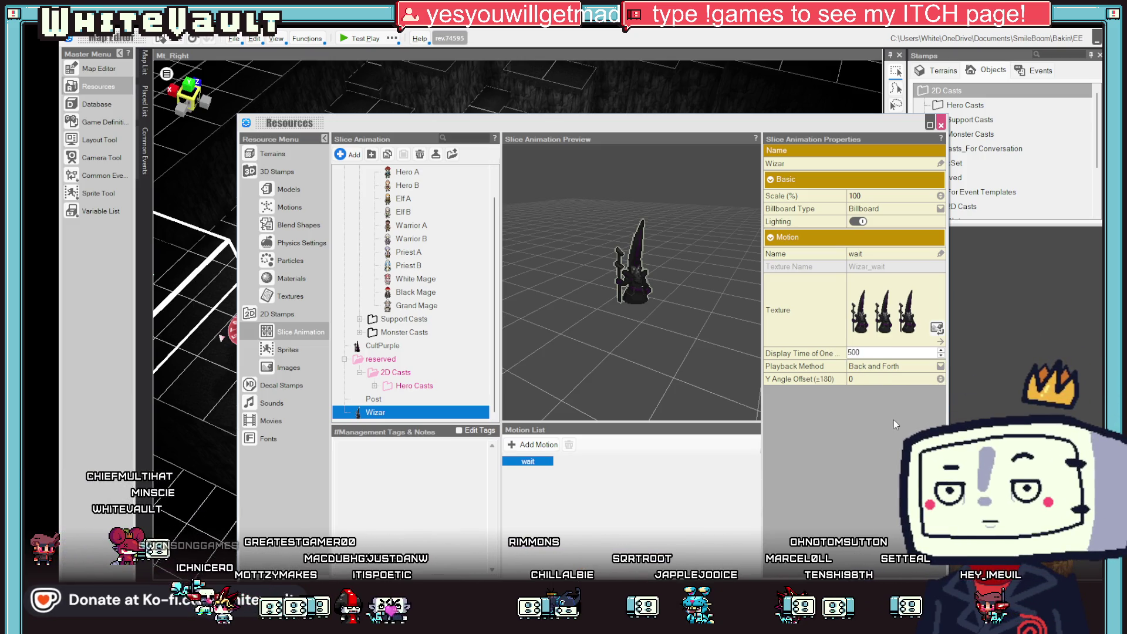
key("Return")
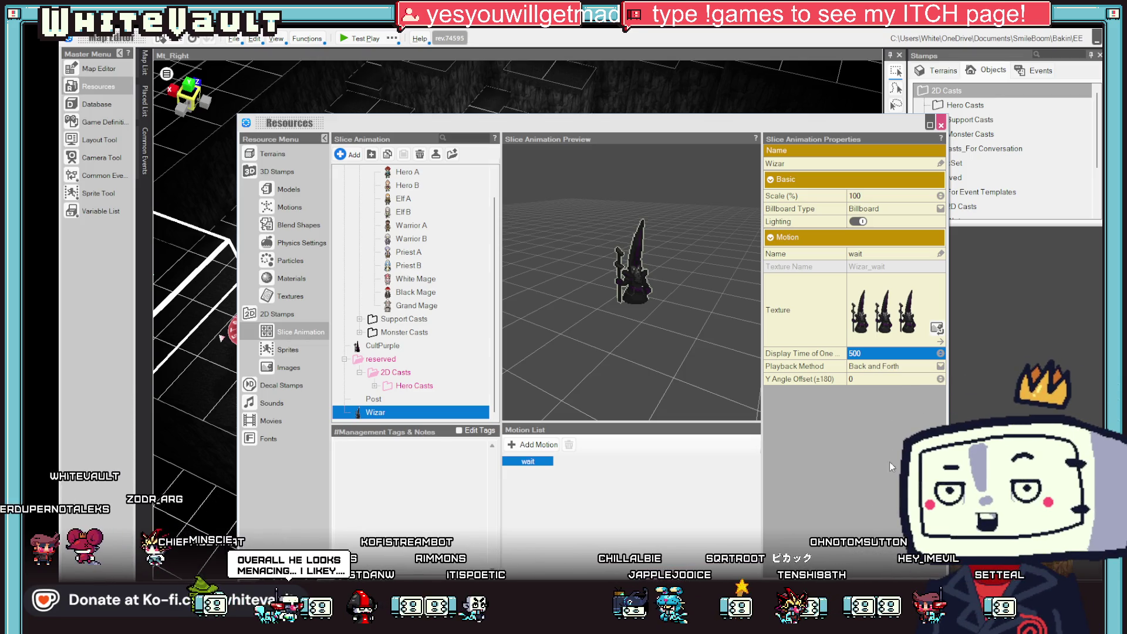
left_click(871, 353)
type("400")
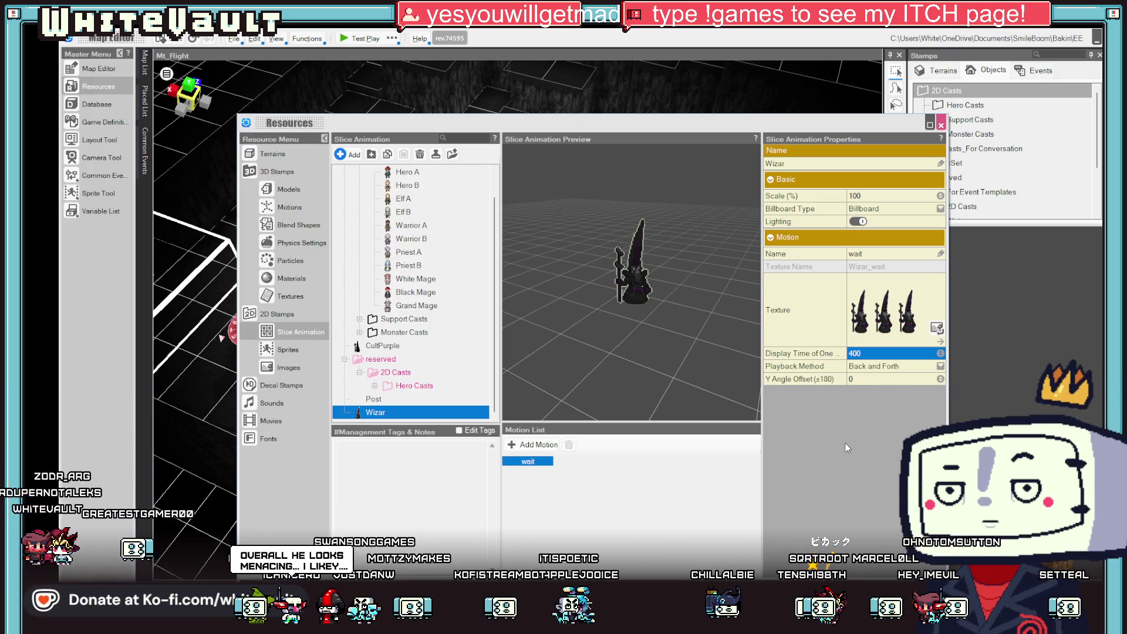
key("ctrl+s")
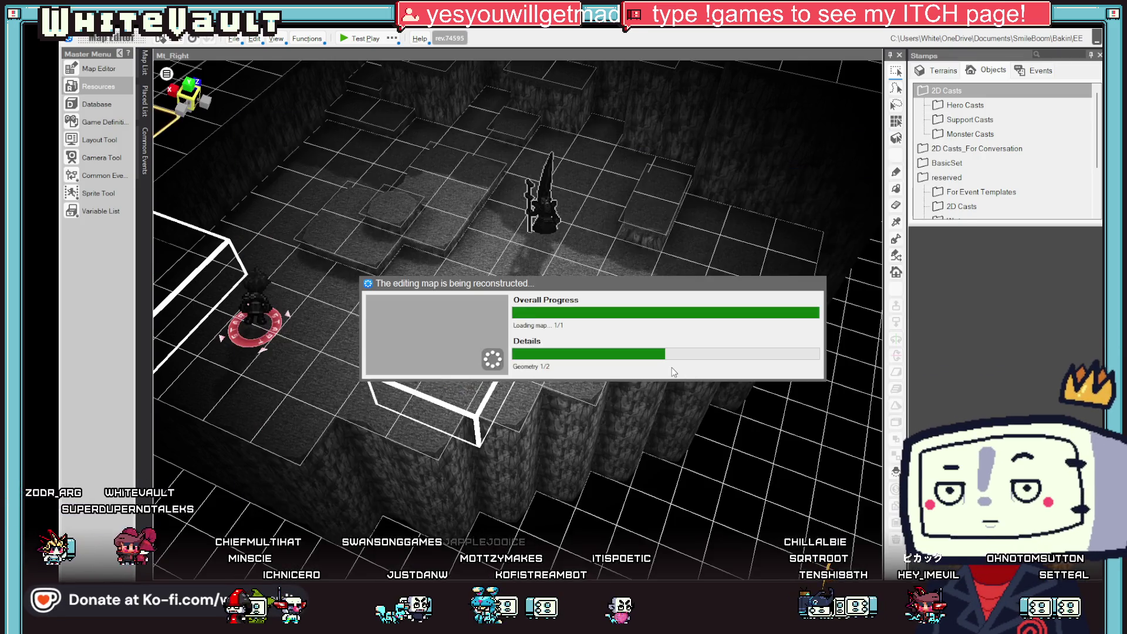
Launch a Bakin test play with the wizard, then return to the sheet in Aseprite.
left_click(361, 40)
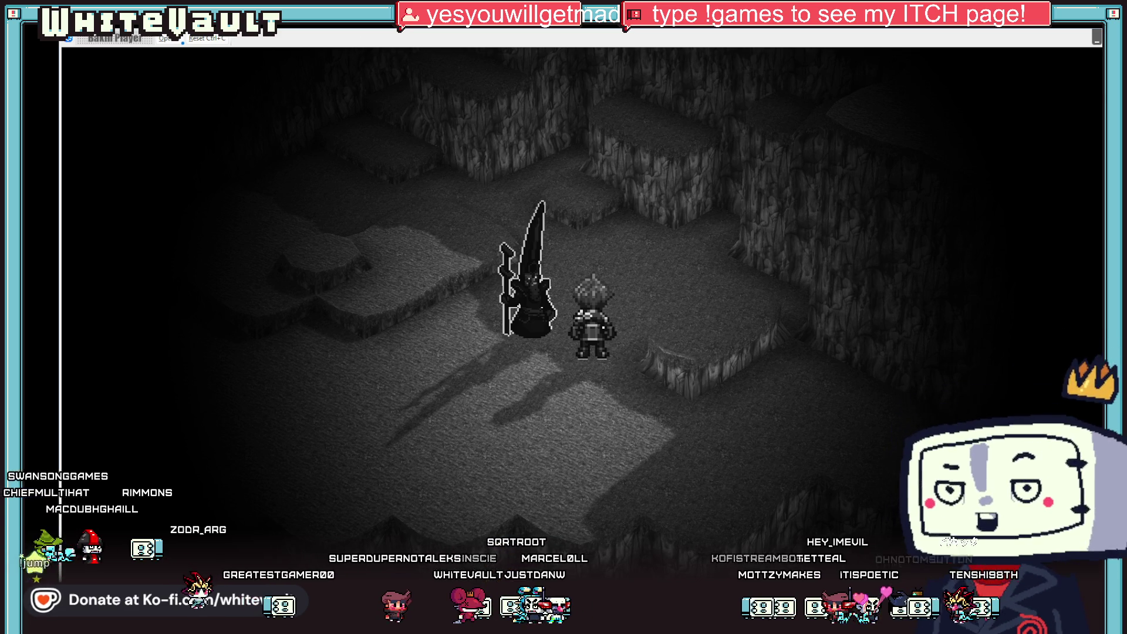
key("alt+Tab")
scroll(647, 284, "up", 3)
scroll(647, 285, "up", 2)
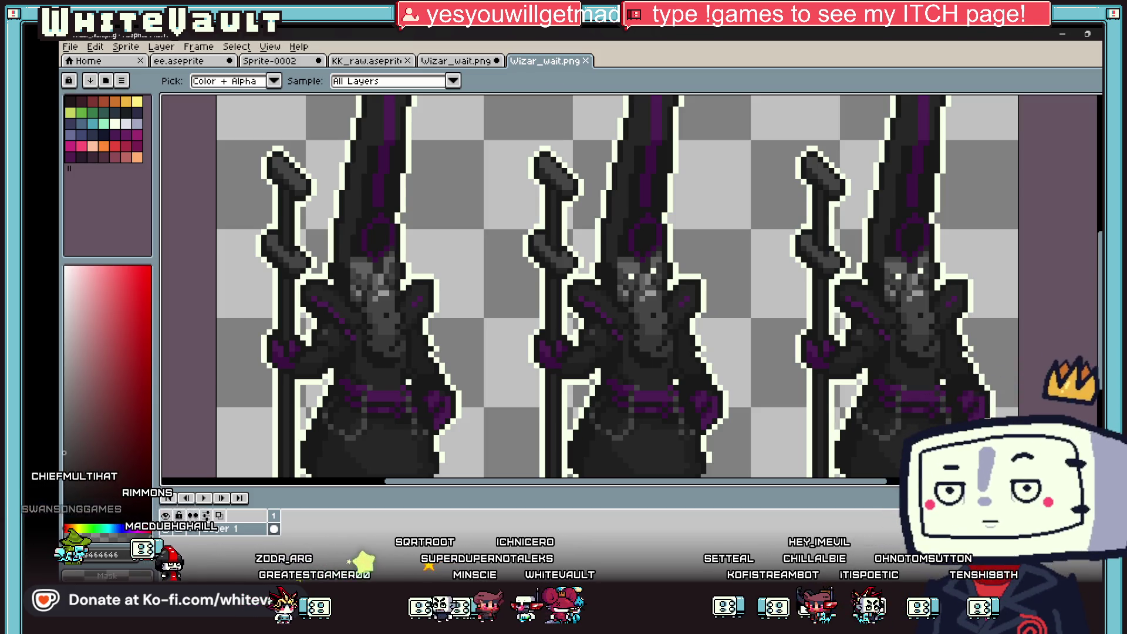
Bring the running Bakin Player test game back to the front.
left_click(679, 561)
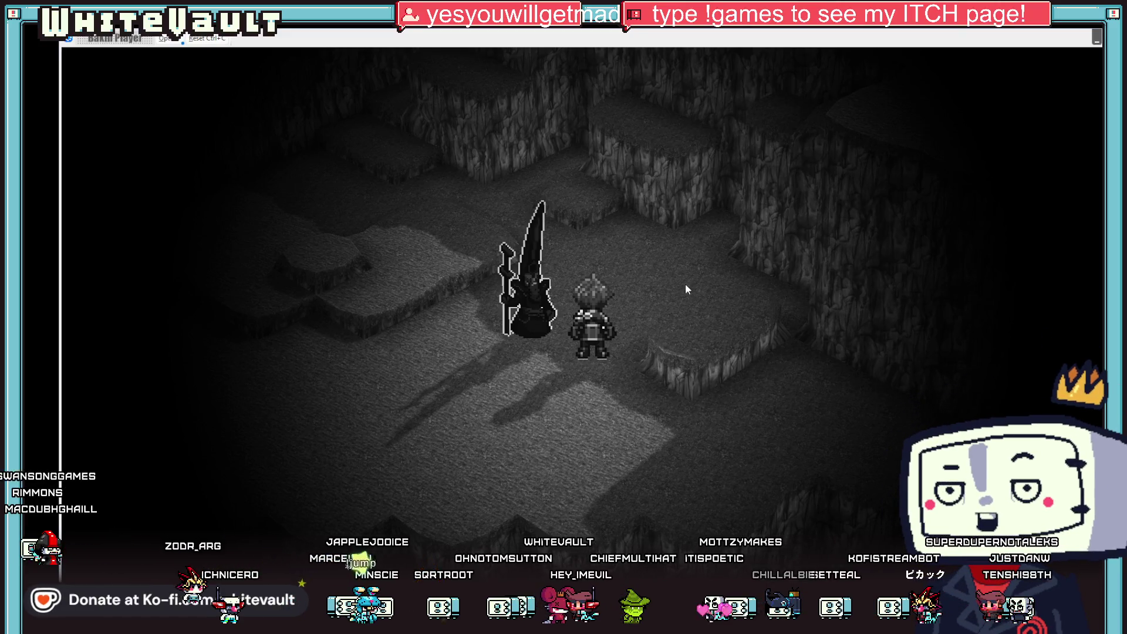
Walk the hero left, then up beside the wizard to watch its three-frame idle animation.
key("Left")
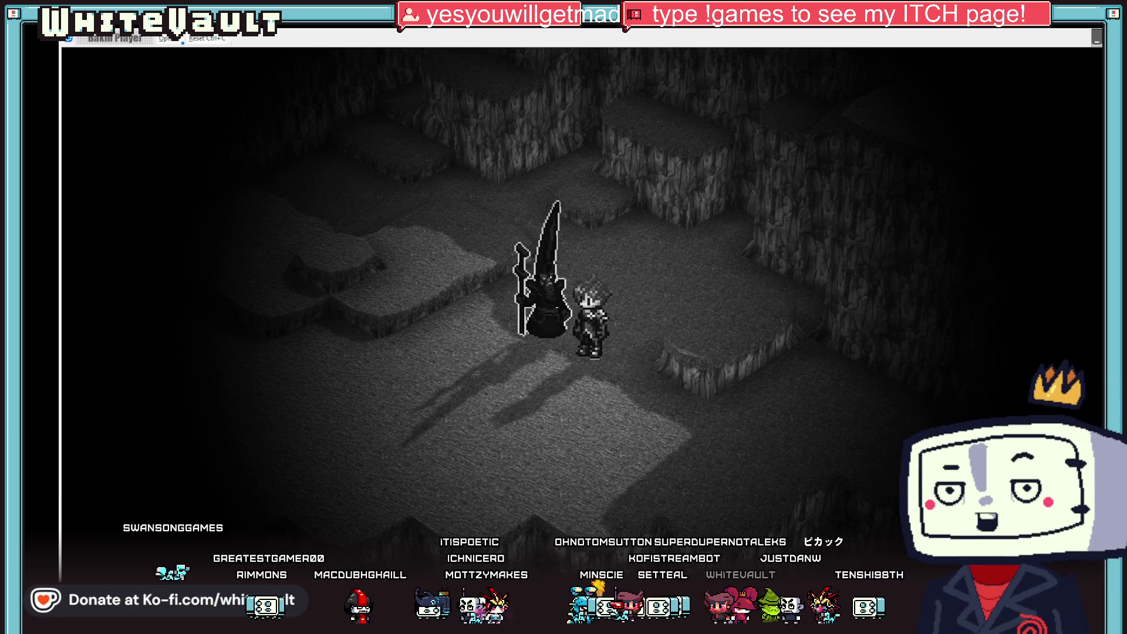
key("Up")
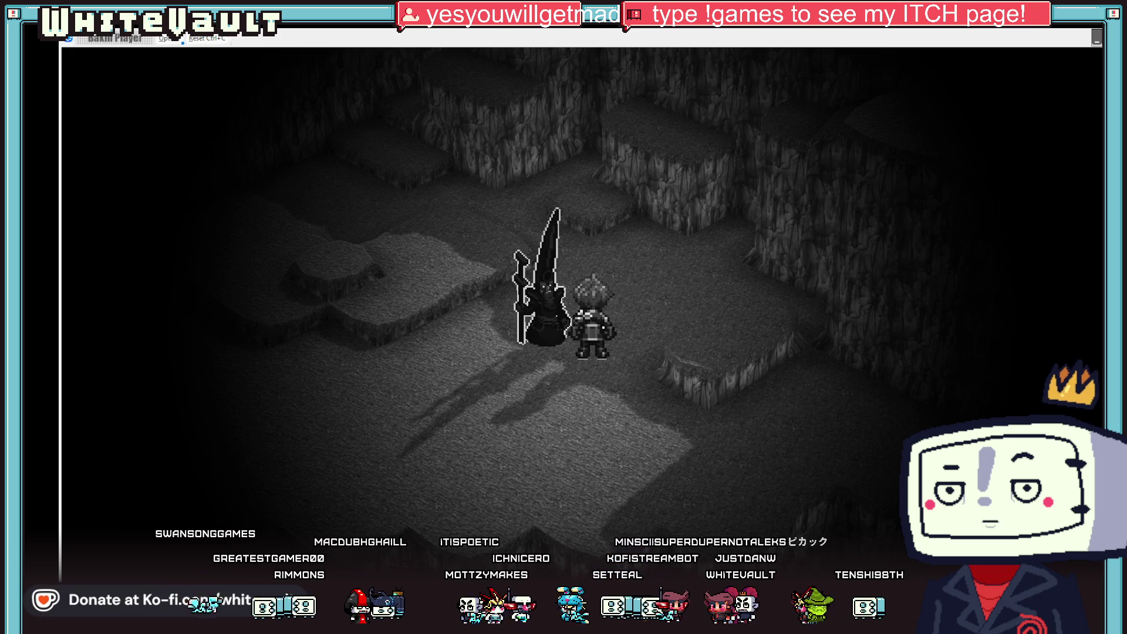